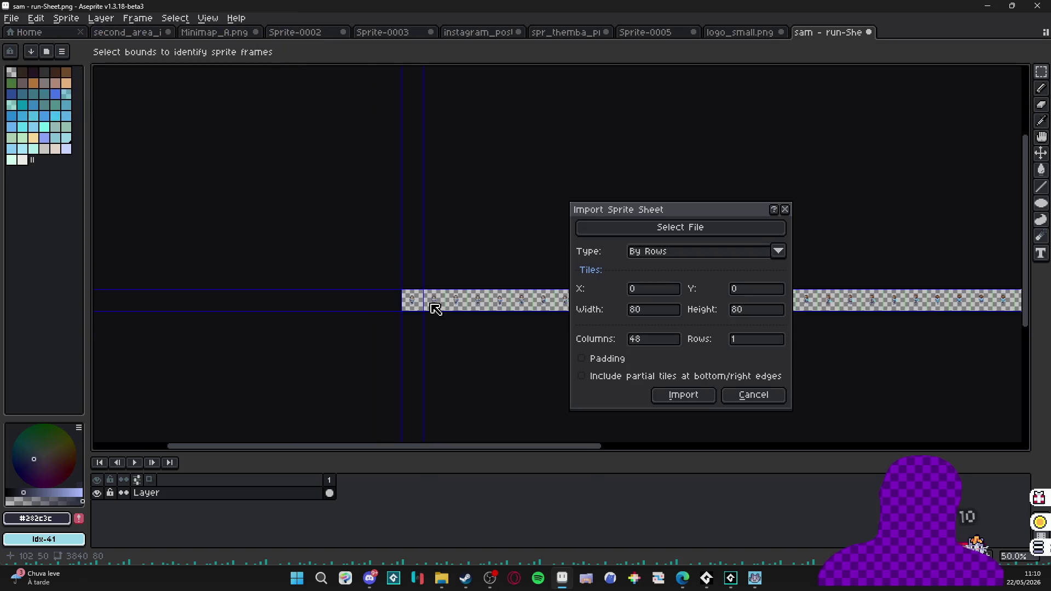
# Import the run sheet as 48 frames, play it through, then stop and step to frame 31.
pyautogui.click(703, 397)
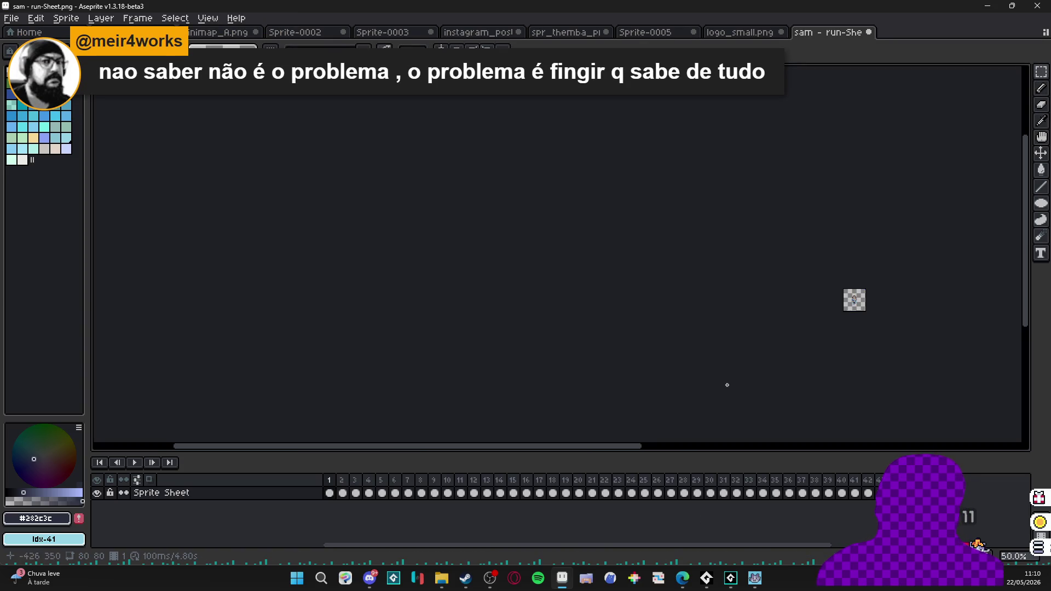
pyautogui.scroll(2, 870, 308)
pyautogui.click(137, 462)
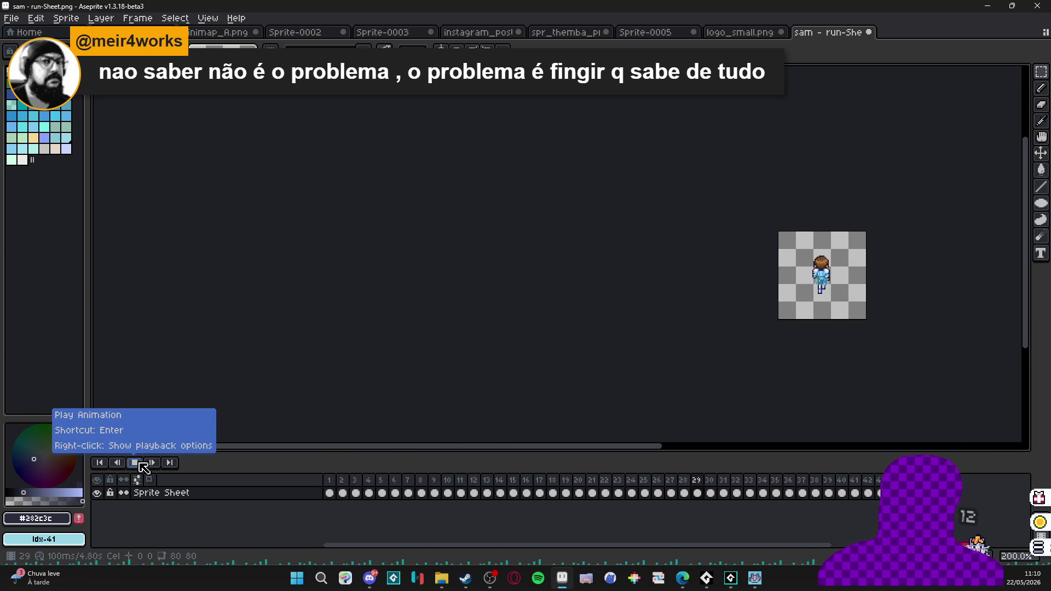
pyautogui.click(143, 465)
pyautogui.click(671, 485)
pyautogui.press('Return')
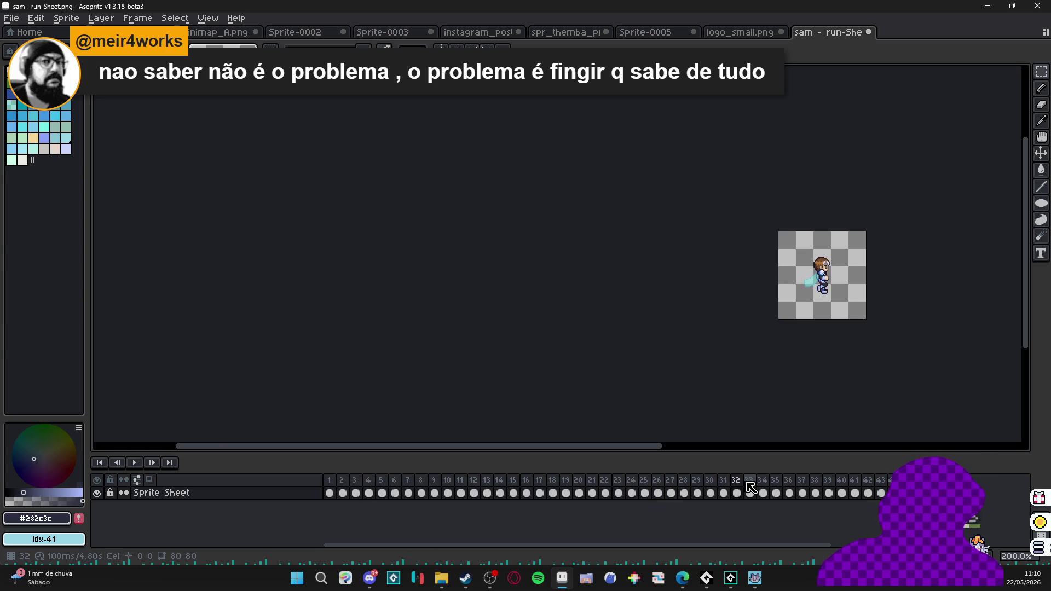
pyautogui.press('Right')
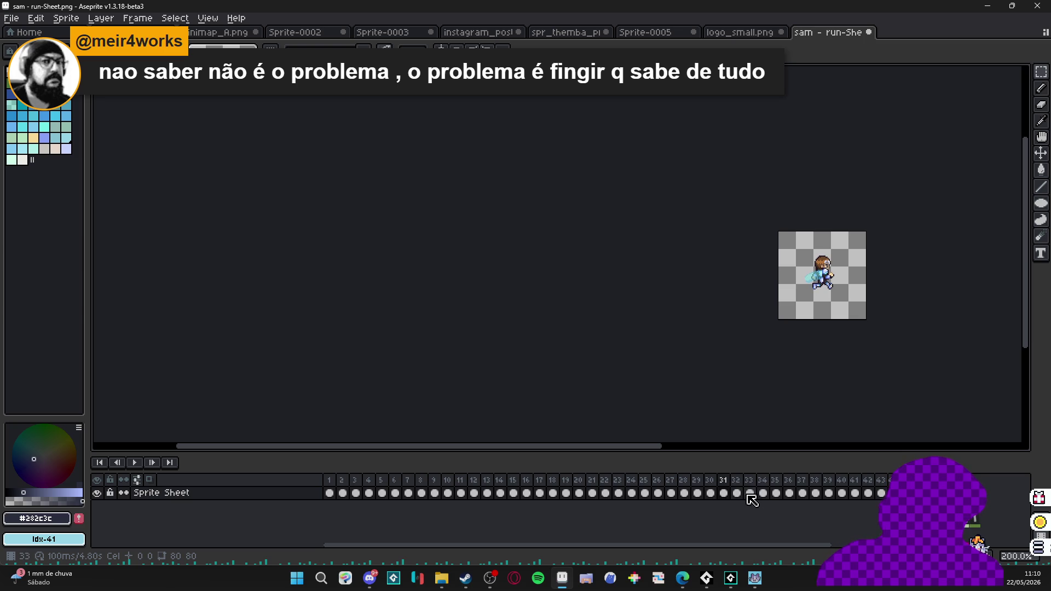
# Select frames 31–38, switch to the Move tool, and zoom in on the centred sprite.
pyautogui.moveTo(731, 498)
pyautogui.mouseDown()
pyautogui.moveTo(817, 500)
pyautogui.moveTo(800, 505)
pyautogui.mouseUp()
pyautogui.press('v')
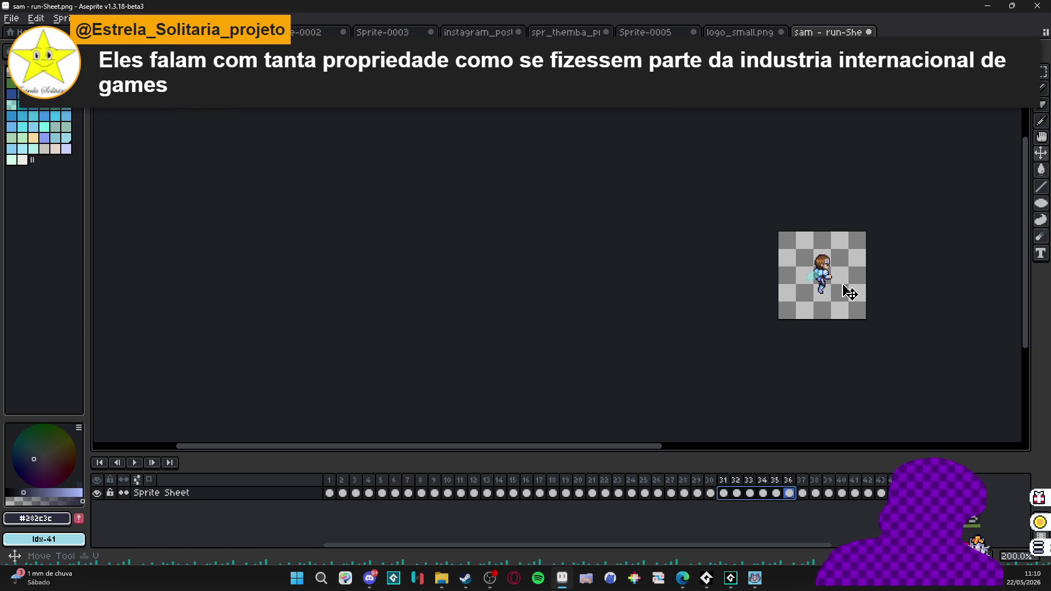
pyautogui.click(850, 293)
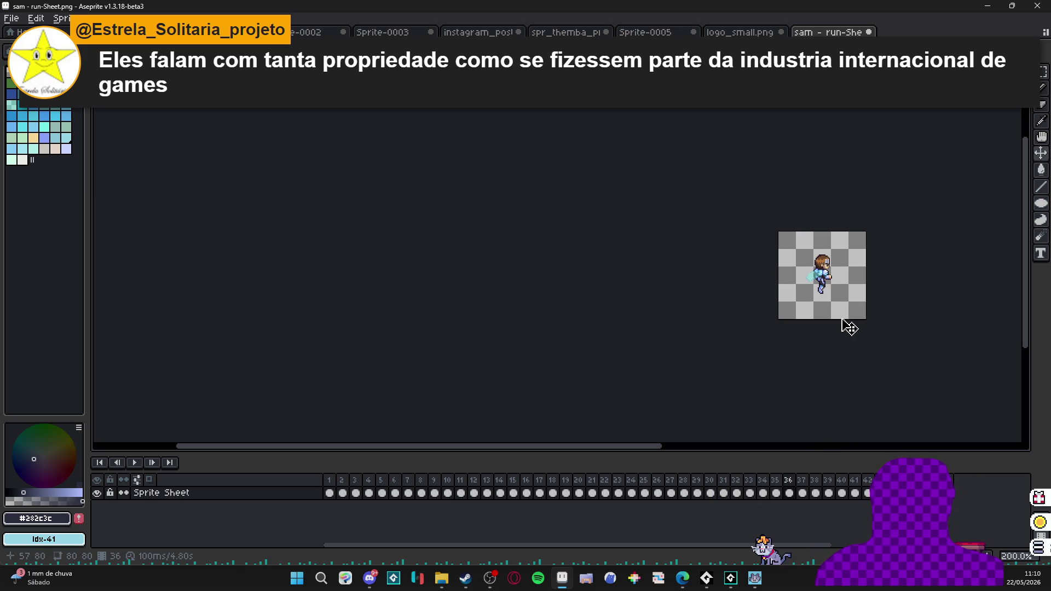
pyautogui.moveTo(849, 324); pyautogui.dragTo(664, 316)
pyautogui.scroll(1, 629, 340)
pyautogui.scroll(1, 627, 350)
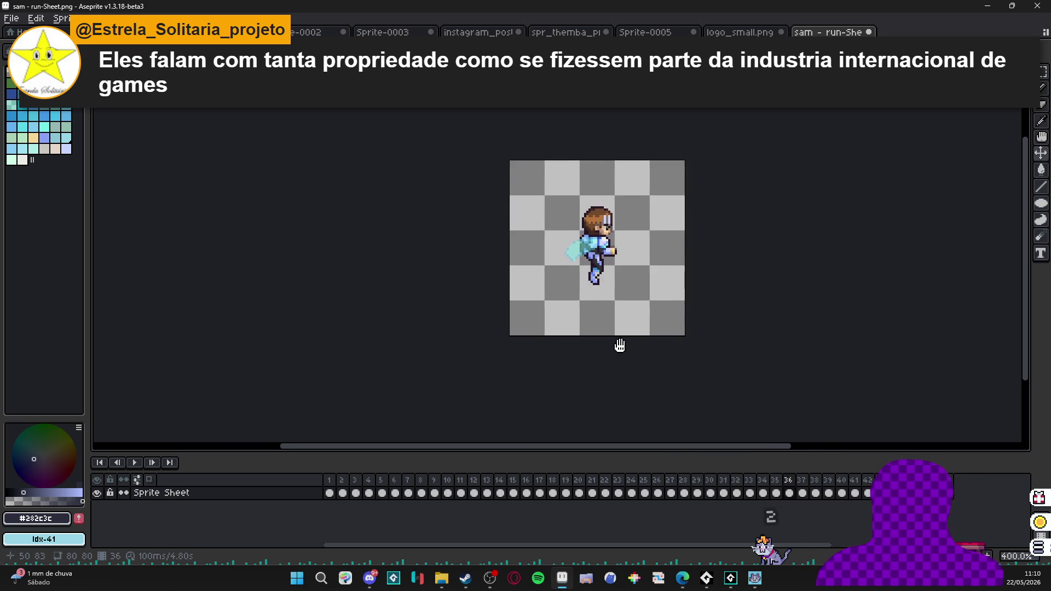
pyautogui.moveTo(624, 350); pyautogui.dragTo(606, 382)
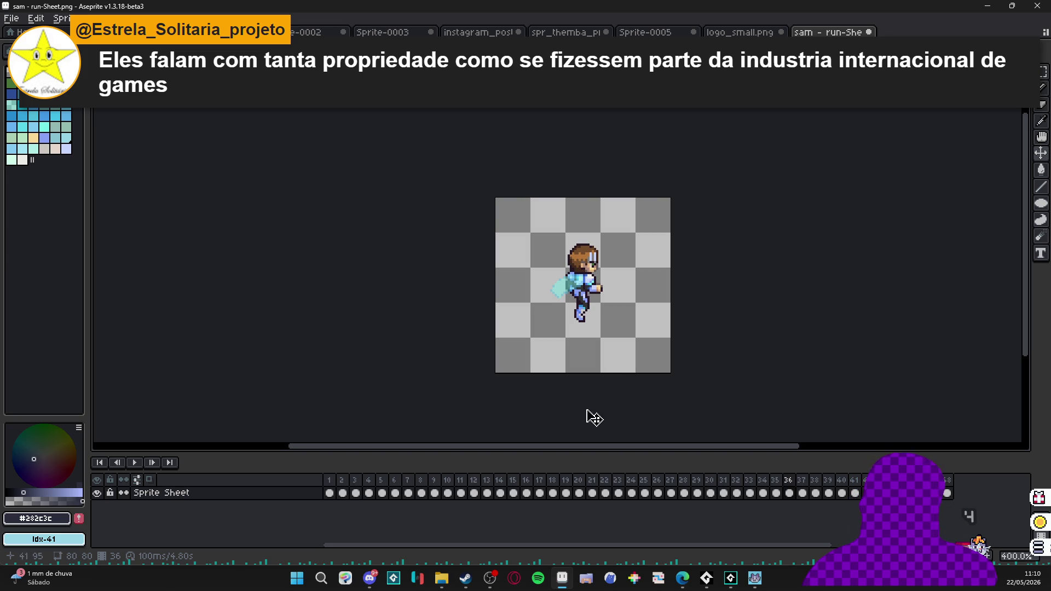
# Step between frames 30 and 31, select frames 31–32, and open the floating preview with F7.
pyautogui.press('Left')
pyautogui.press('Left')
pyautogui.press('Left')
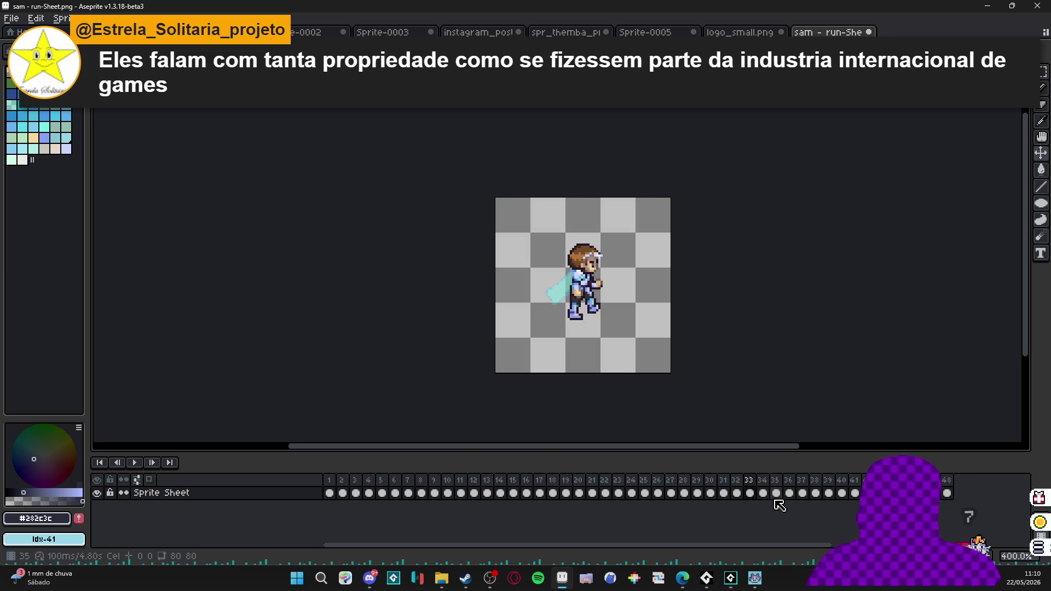
pyautogui.press('Right')
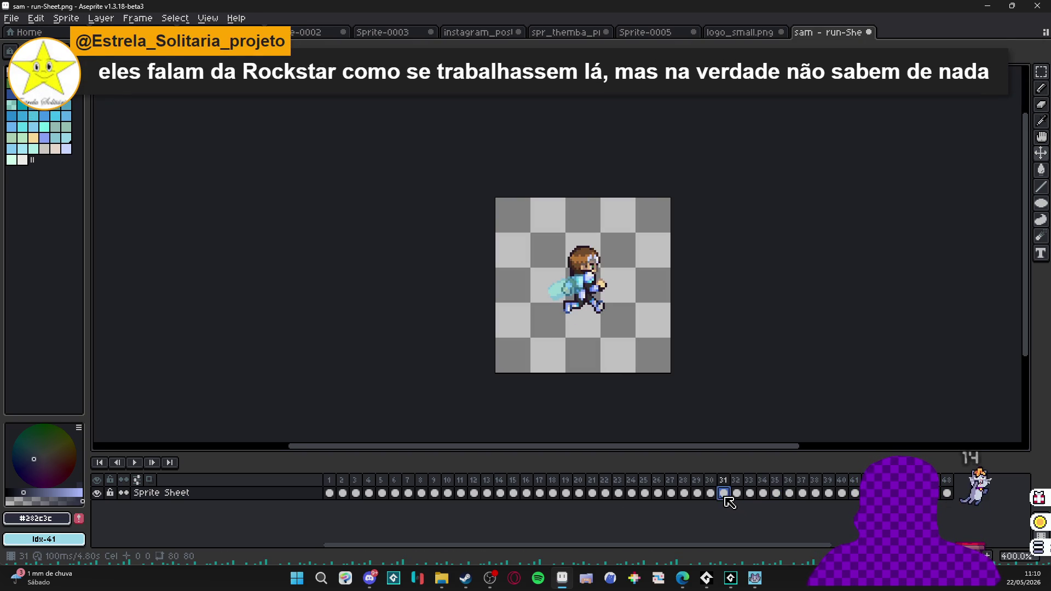
pyautogui.moveTo(729, 494); pyautogui.dragTo(801, 501)
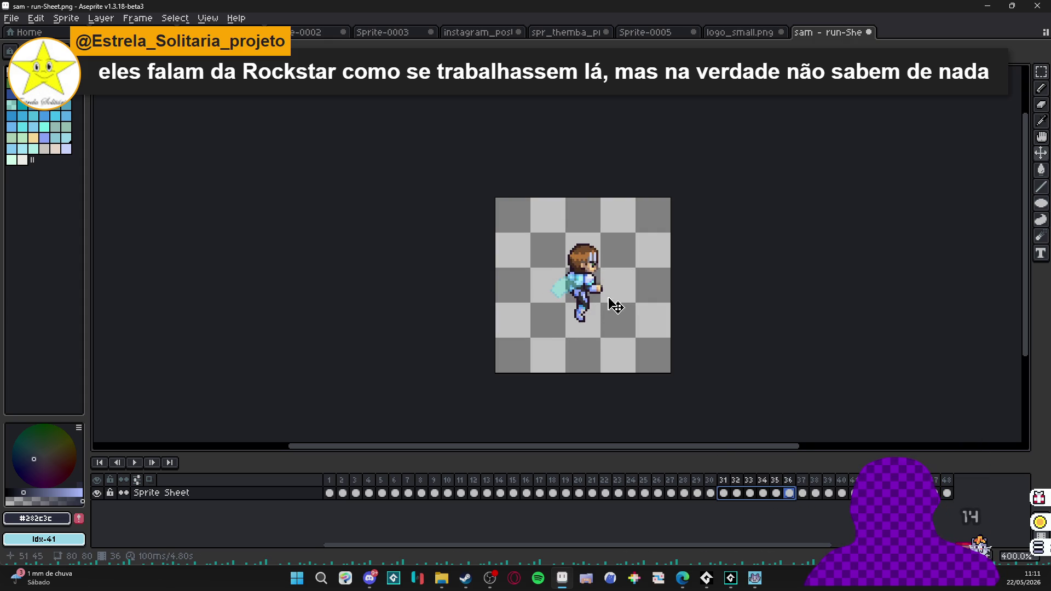
pyautogui.hotkey('ctrl', 'shift', 'd')
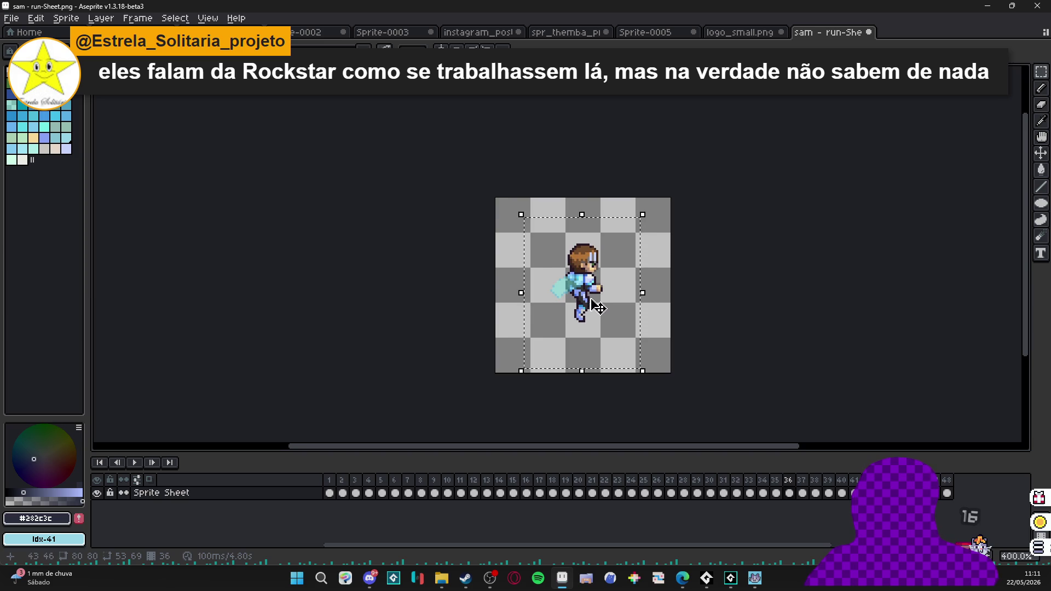
pyautogui.scroll(1, 598, 308)
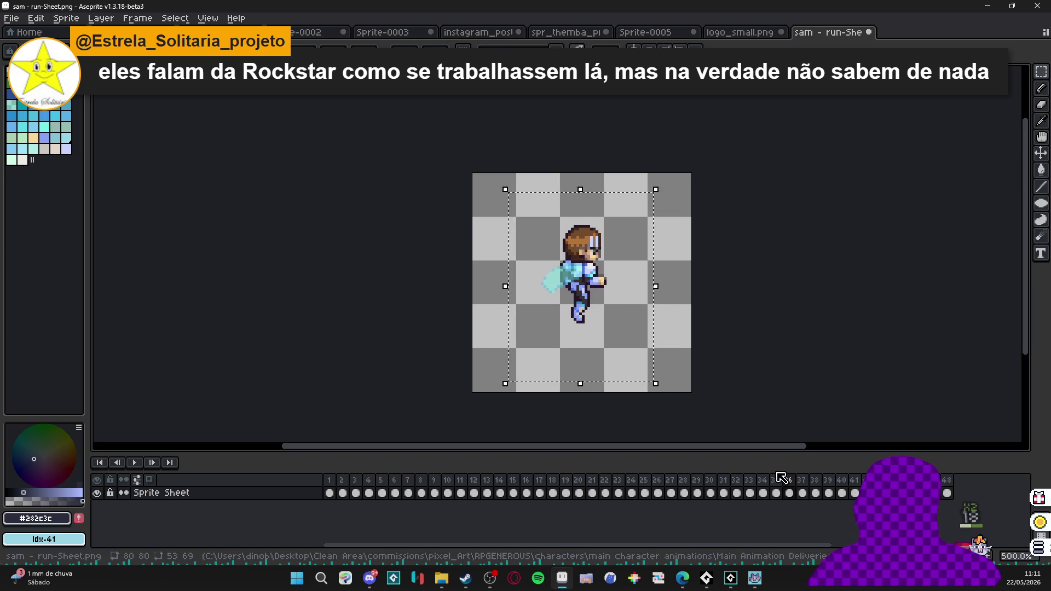
pyautogui.press('F7')
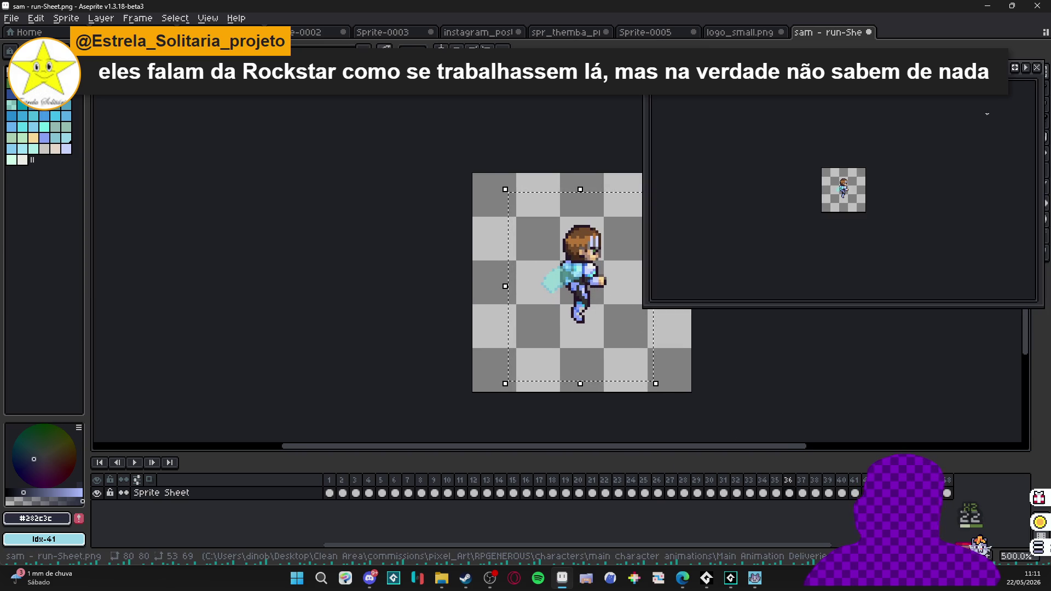
# Zoom the preview and browse run frames 37 through 40 before returning to frame 36.
pyautogui.scroll(2, 868, 179)
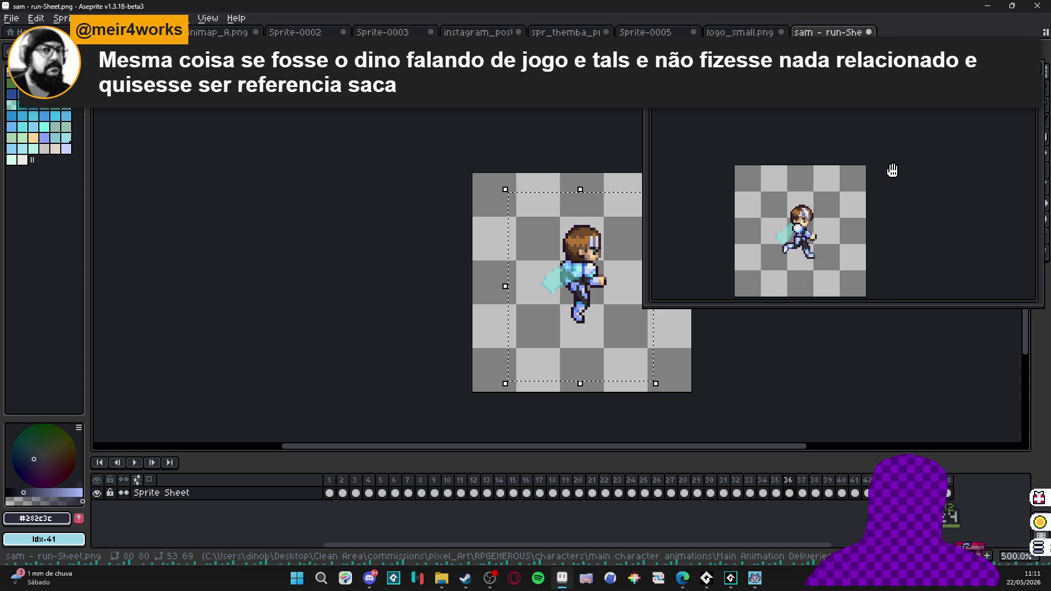
pyautogui.moveTo(745, 378); pyautogui.dragTo(674, 366)
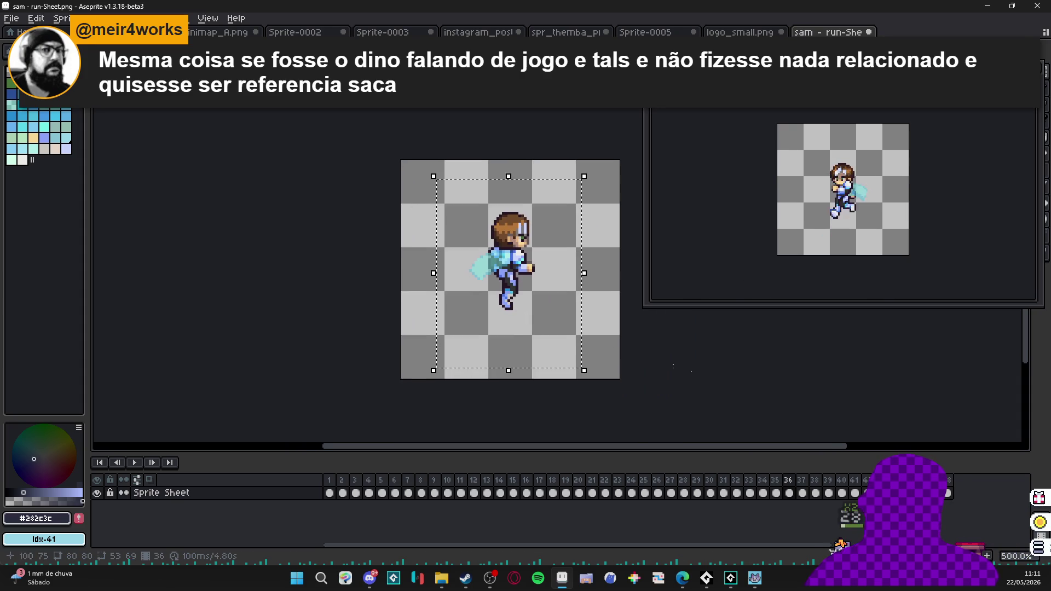
pyautogui.click(803, 494)
pyautogui.click(816, 494)
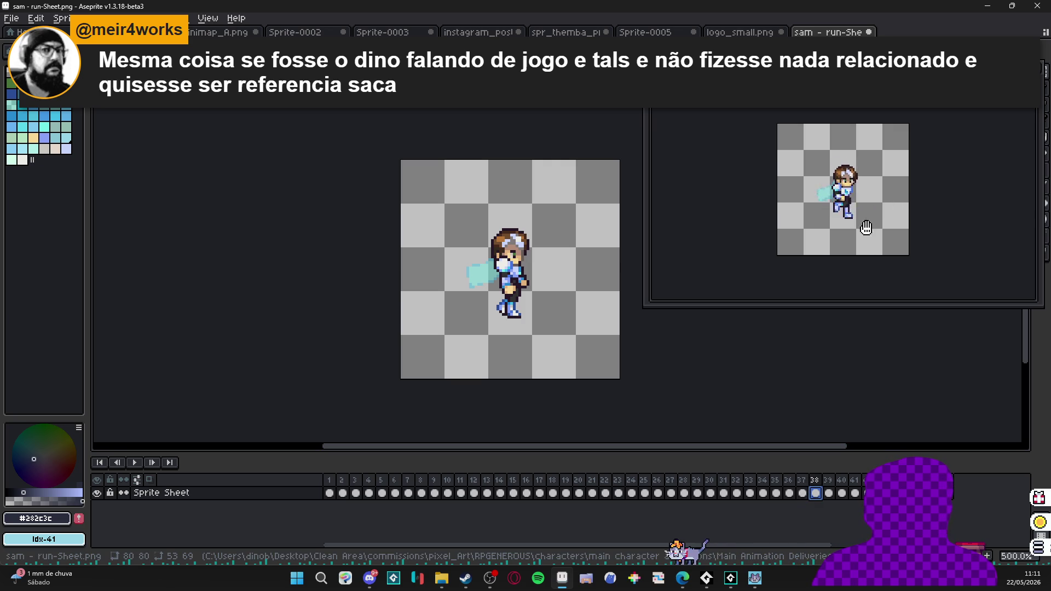
pyautogui.click(803, 494)
pyautogui.click(815, 494)
pyautogui.click(829, 494)
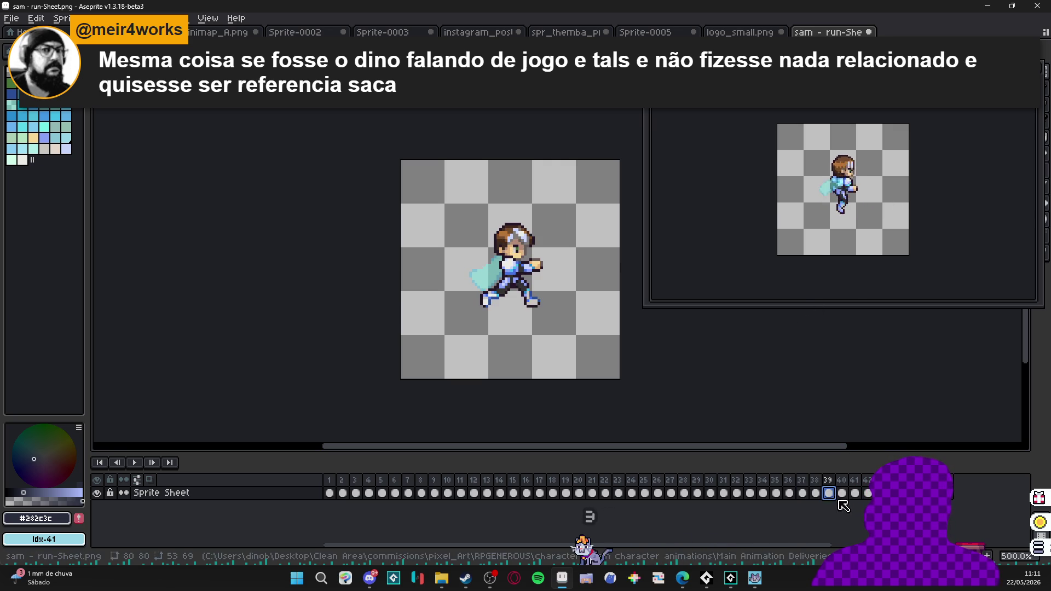
pyautogui.click(842, 494)
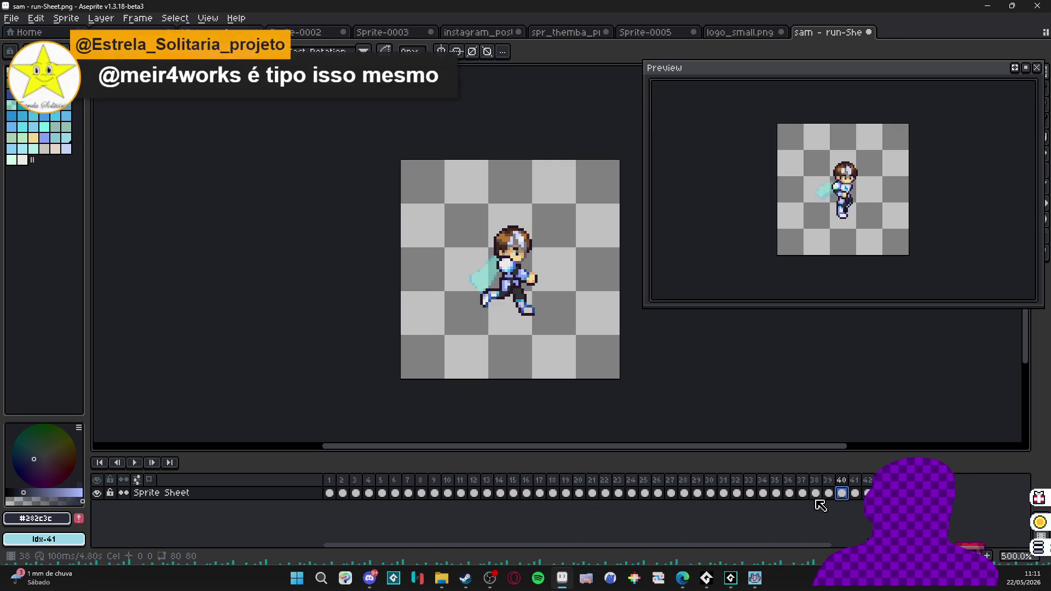
pyautogui.click(792, 495)
# Flip between frames 35 and 36 to compare, then box-select the character on frame 36.
pyautogui.press('Left')
pyautogui.press('Right')
pyautogui.press('Left')
pyautogui.press('Right')
pyautogui.press('Left')
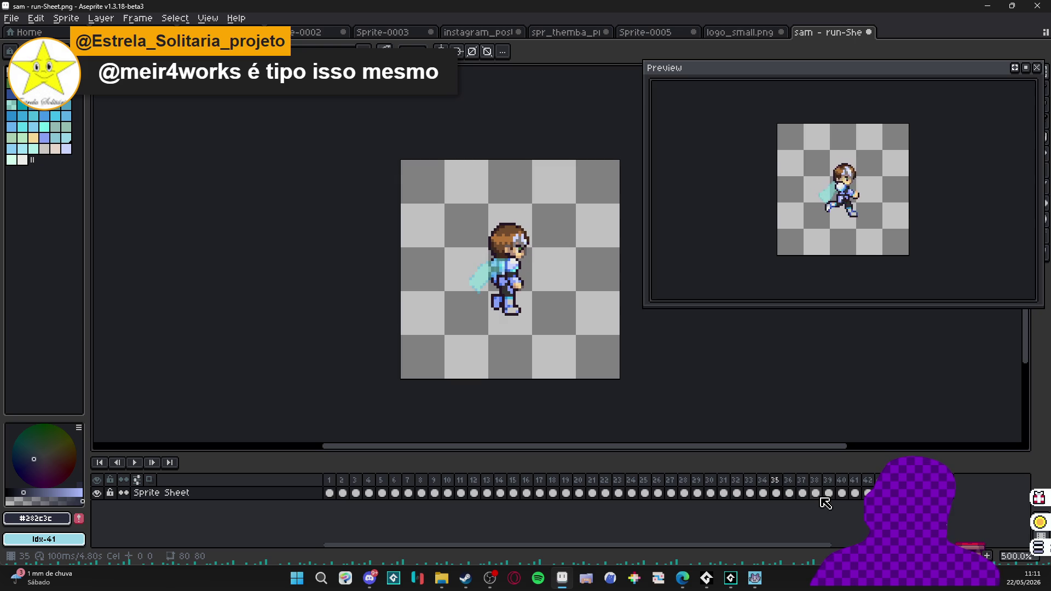
pyautogui.press('Right')
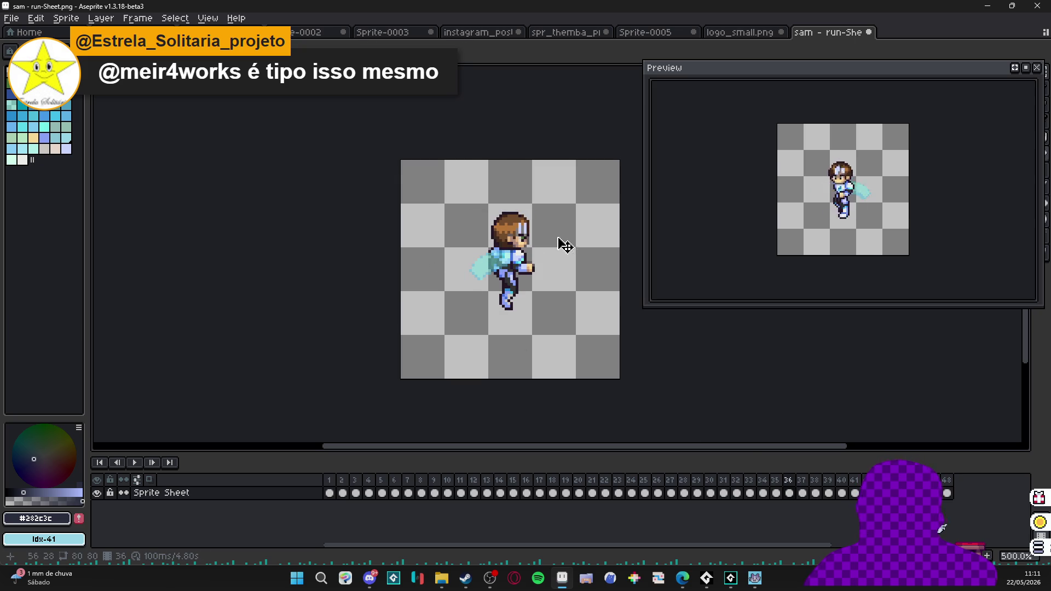
pyautogui.moveTo(565, 192)
pyautogui.mouseDown()
pyautogui.moveTo(437, 340)
pyautogui.moveTo(436, 354)
pyautogui.mouseUp()
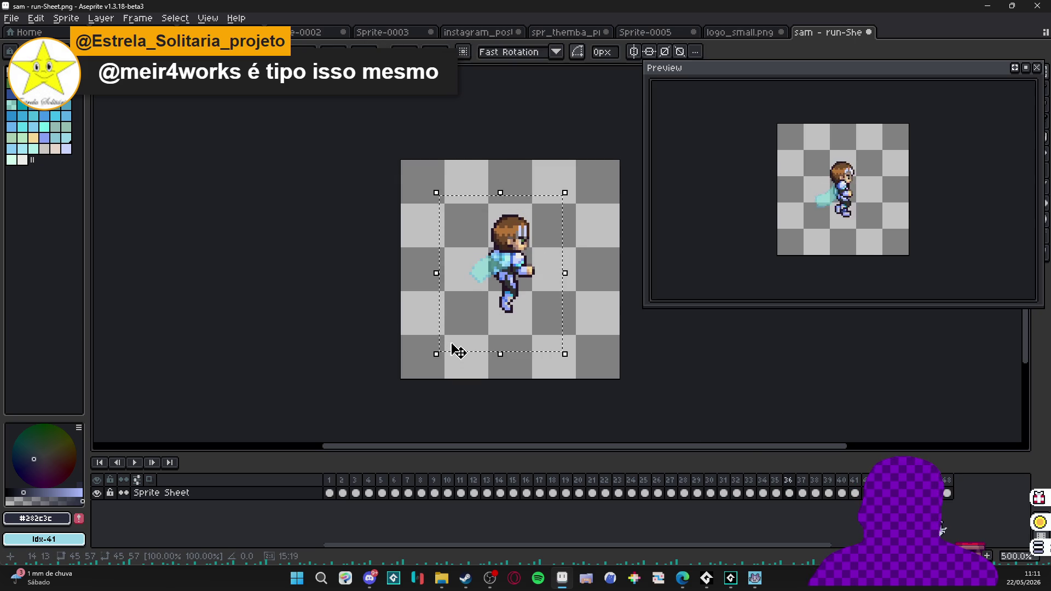
# Nudge the selected frame-36 character down one pixel and commit the move.
pyautogui.press('Down')
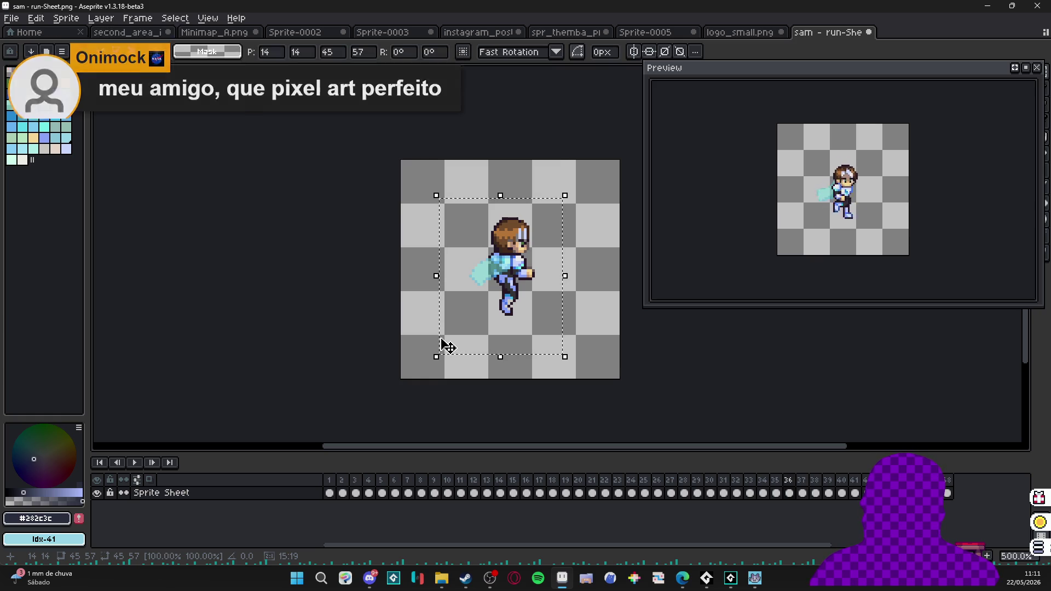
pyautogui.hotkey('ctrl', 'd')
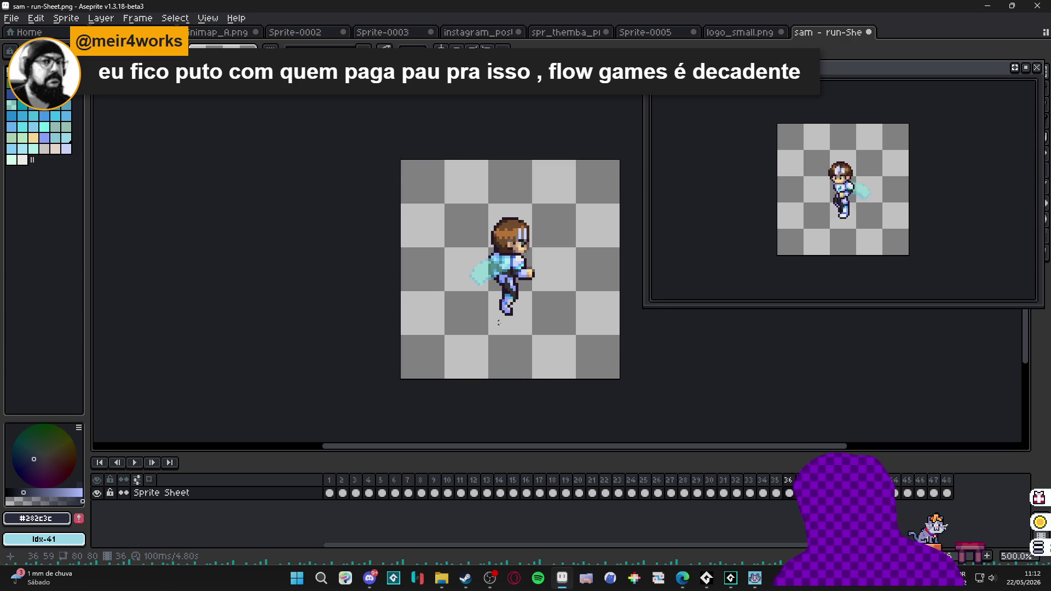
pyautogui.moveTo(539, 289); pyautogui.dragTo(523, 296)
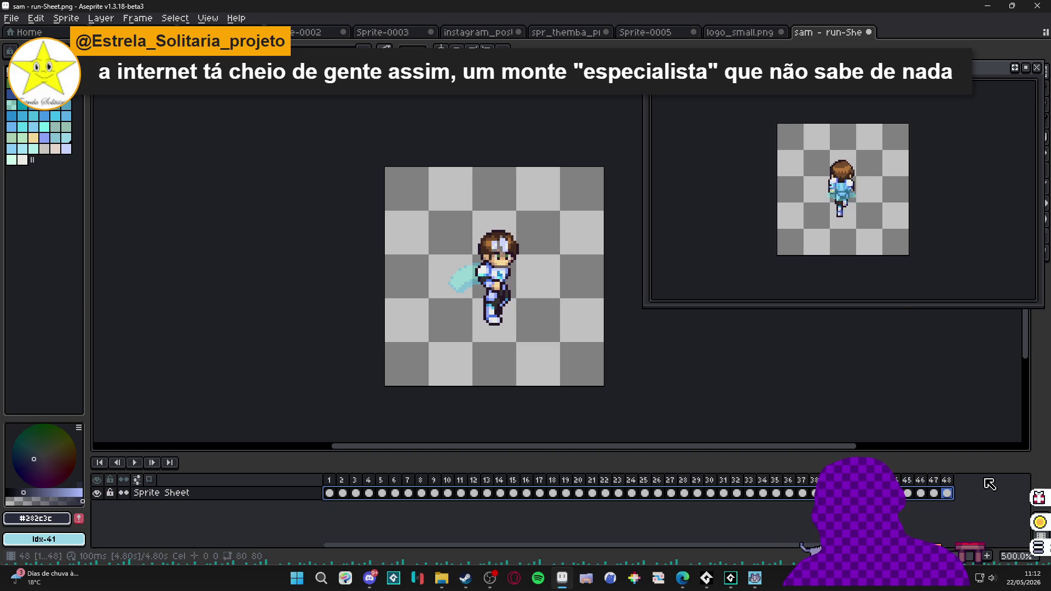
# Switch to the framed Instagram post, hide Layer 1, and paste the run animation into a new Layer 6.
pyautogui.click(753, 37)
pyautogui.click(646, 33)
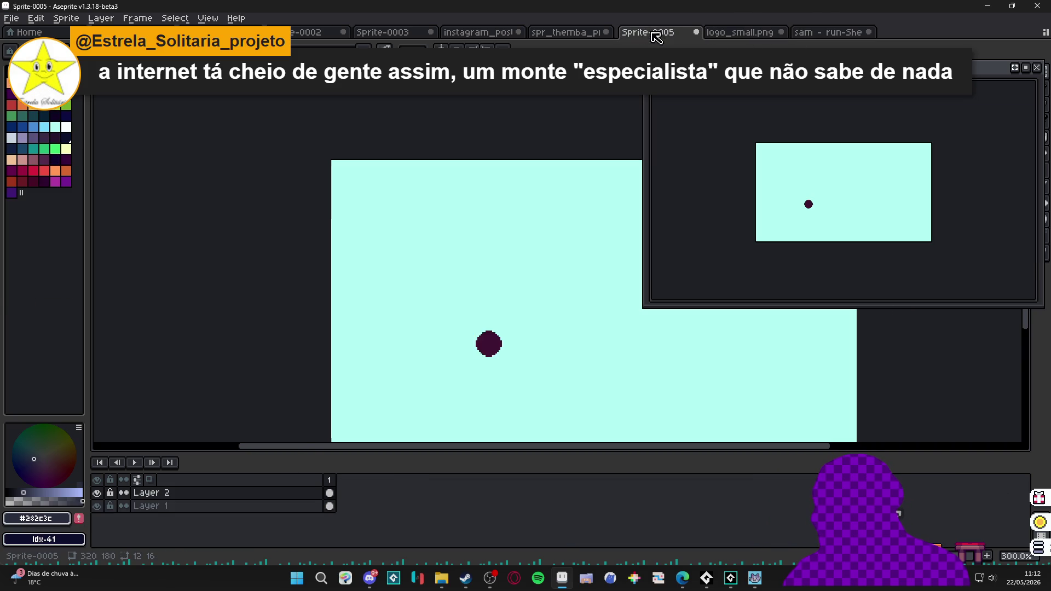
pyautogui.click(539, 34)
pyautogui.click(478, 32)
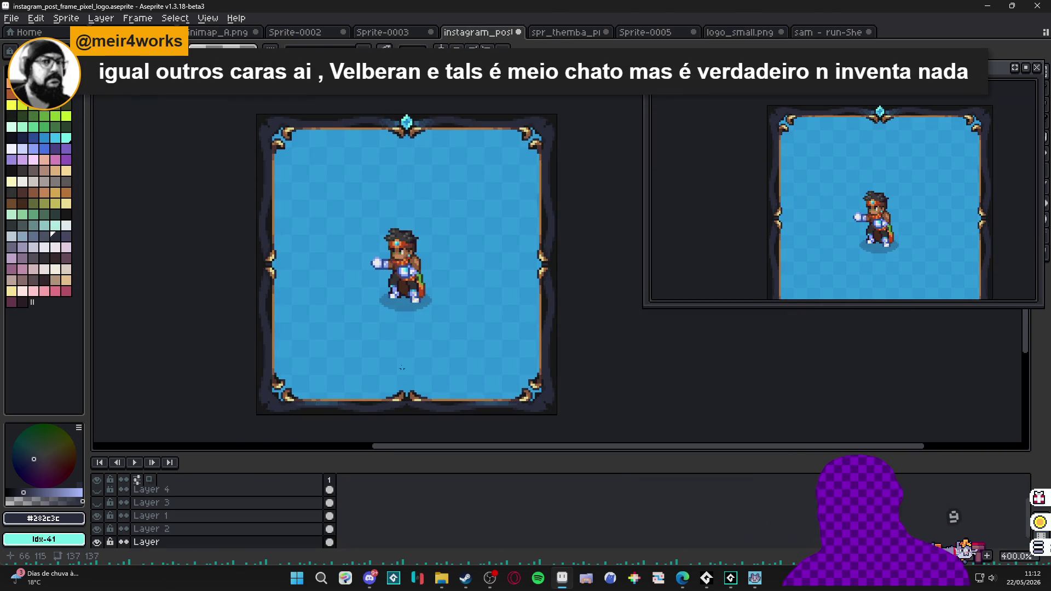
pyautogui.click(148, 515)
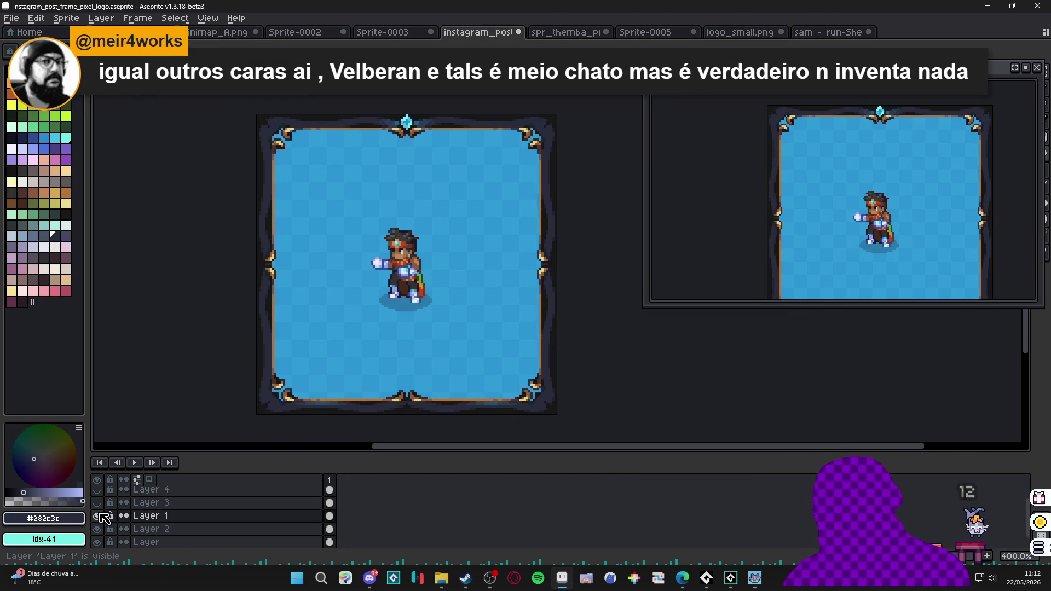
pyautogui.click(99, 515)
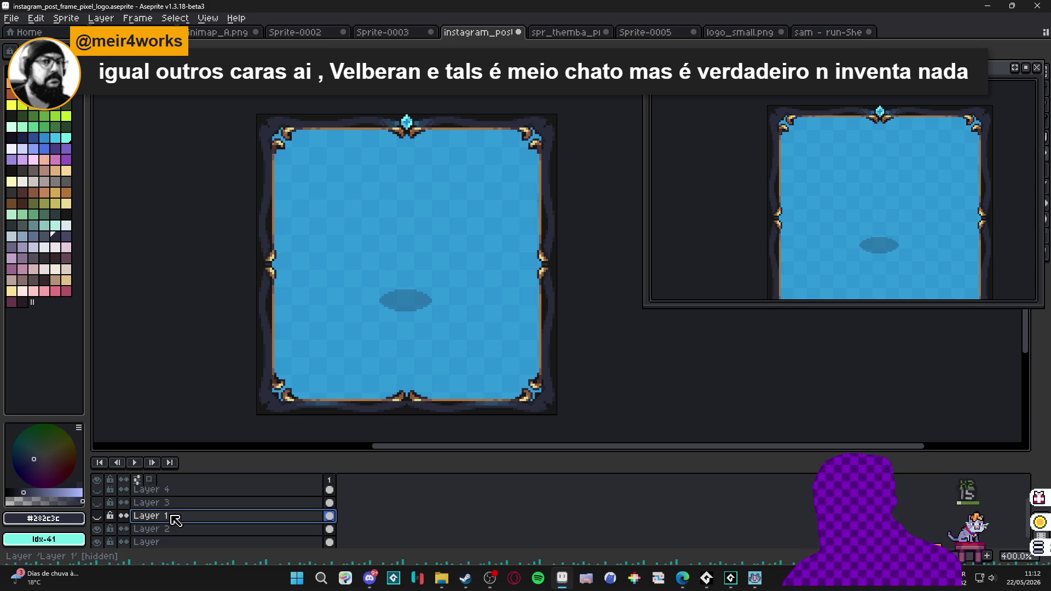
pyautogui.hotkey('shift', 'n')
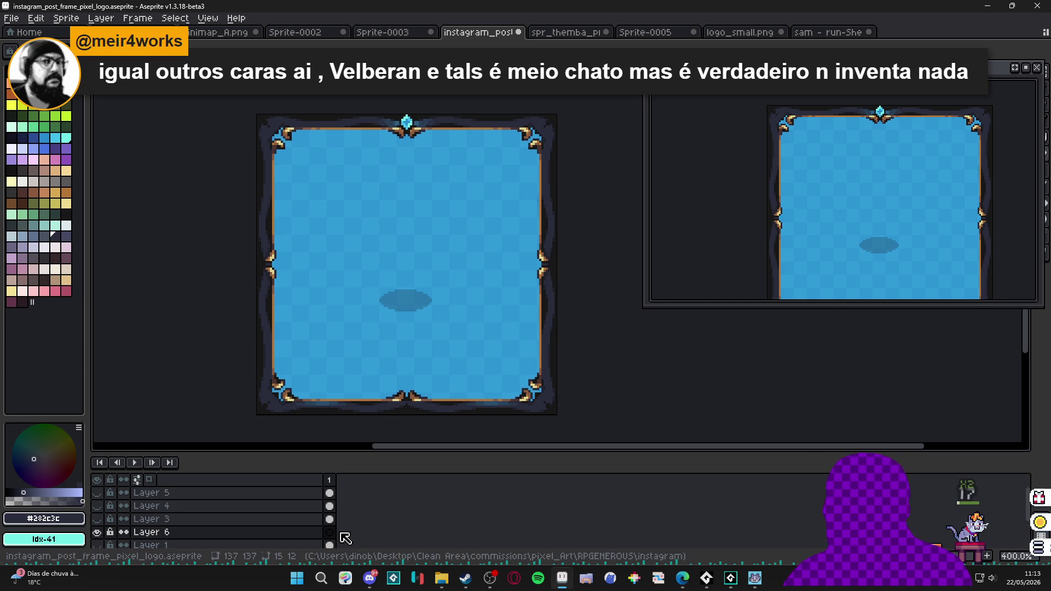
pyautogui.hotkey('ctrl', 'v')
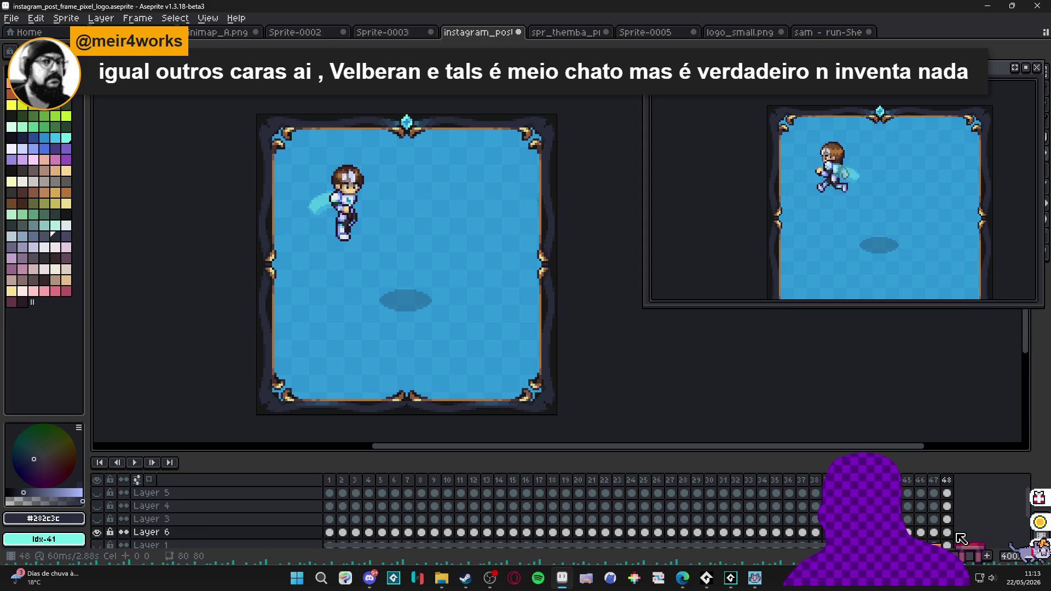
# Select all Layer 6 cels, drag the character above the shadow at centre, and bring up Frame Properties.
pyautogui.moveTo(937, 532); pyautogui.dragTo(330, 528)
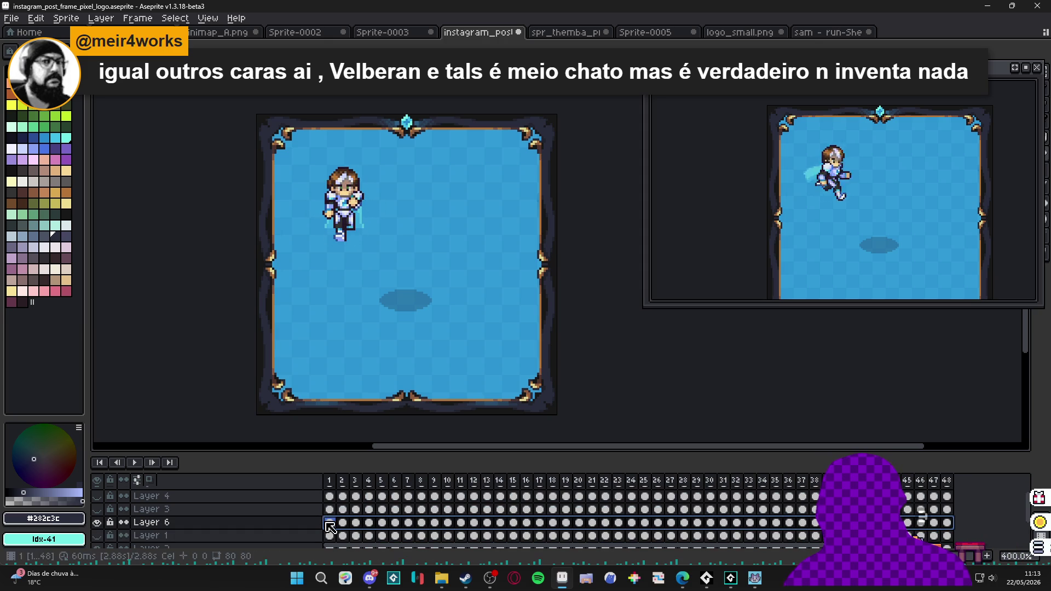
pyautogui.moveTo(350, 201); pyautogui.dragTo(413, 266)
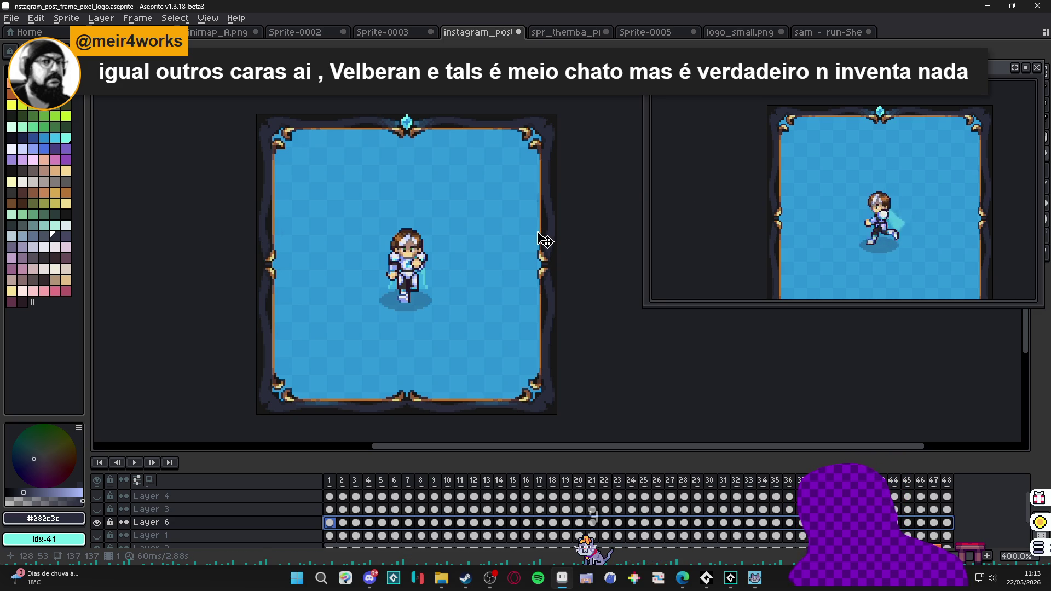
pyautogui.moveTo(392, 282)
pyautogui.mouseDown()
pyautogui.moveTo(411, 249)
pyautogui.moveTo(450, 268)
pyautogui.moveTo(477, 253)
pyautogui.mouseUp()
pyautogui.scroll(-1, 425, 284)
pyautogui.scroll(1, 481, 250)
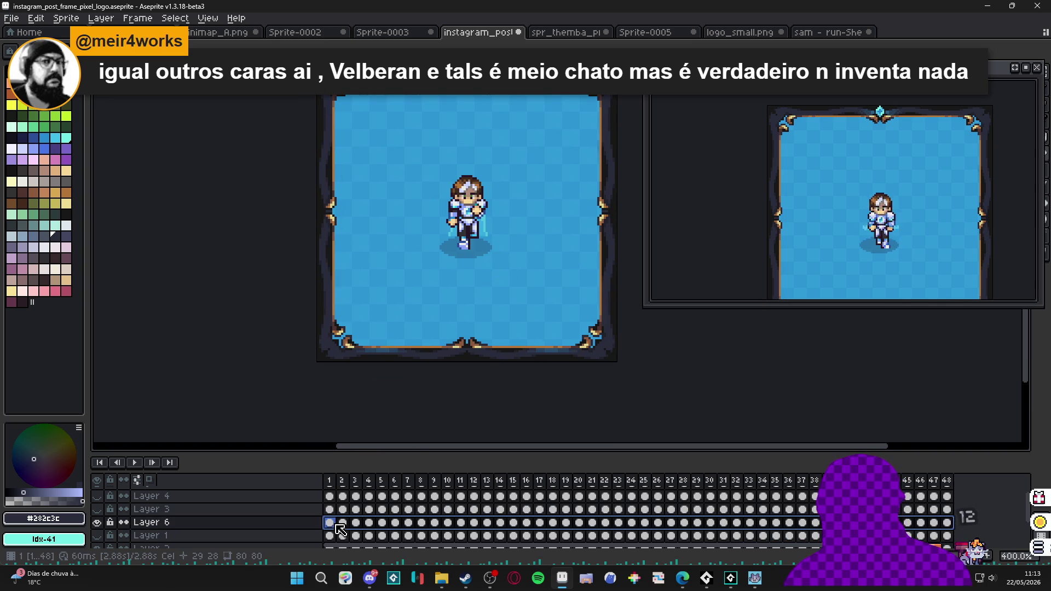
pyautogui.hotkey('ctrl', 'p')
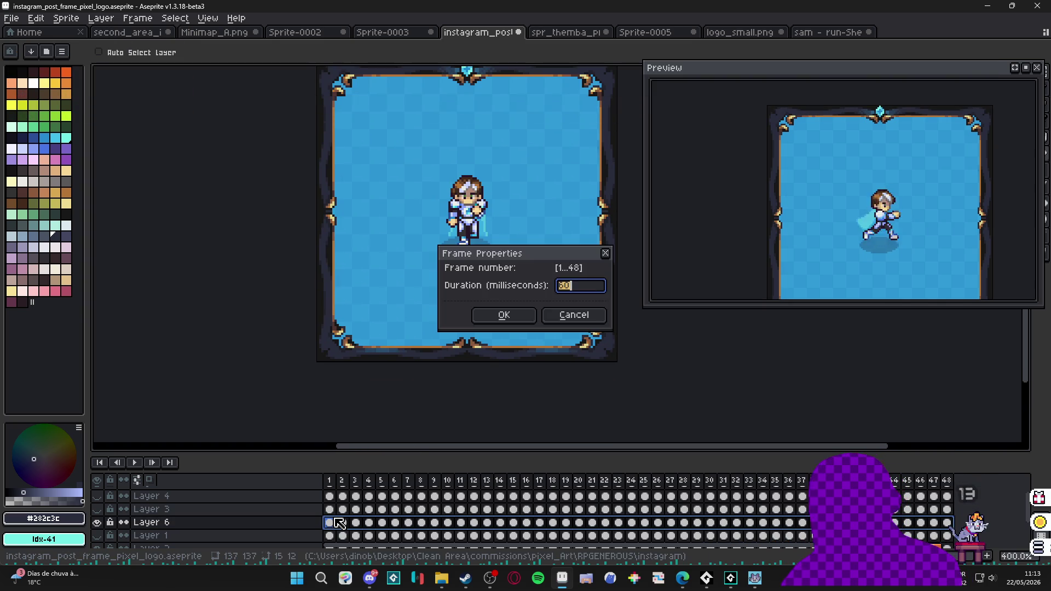
# Set all 48 frames to 100 ms duration and select the whole Layer 6.
pyautogui.write('100')
pyautogui.press('Return')
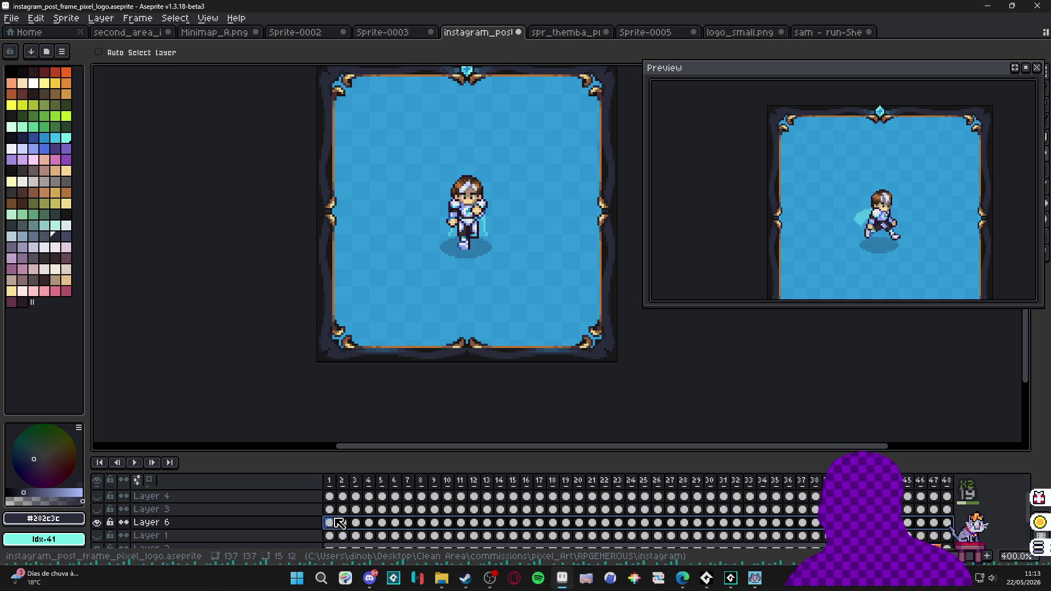
pyautogui.moveTo(339, 524); pyautogui.dragTo(398, 533)
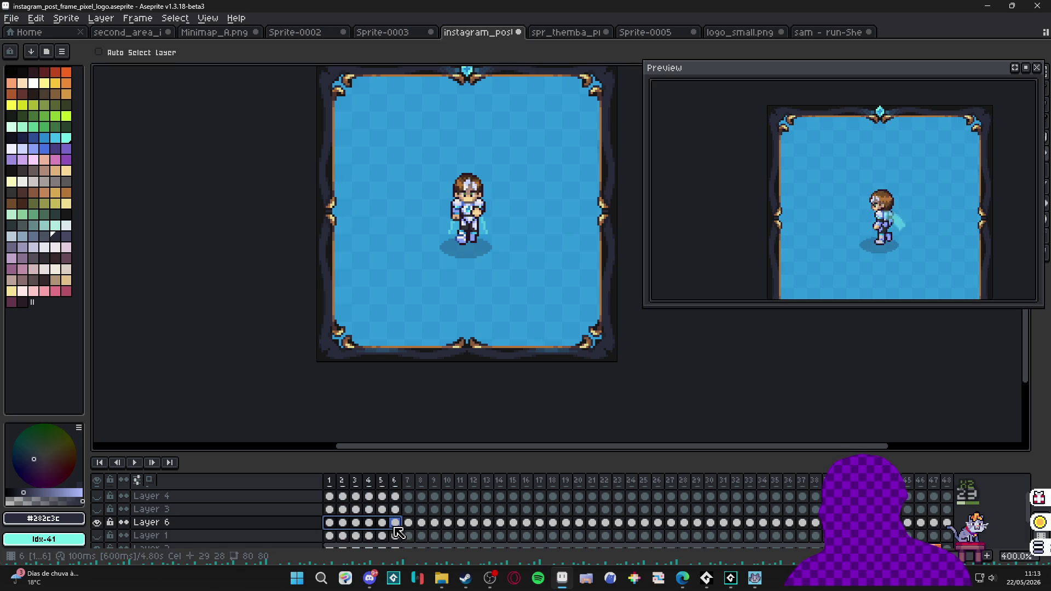
pyautogui.click(285, 527)
# Add a new layer named 'down' and delete the unused Layers 3 and 5.
pyautogui.hotkey('shift', 'n')
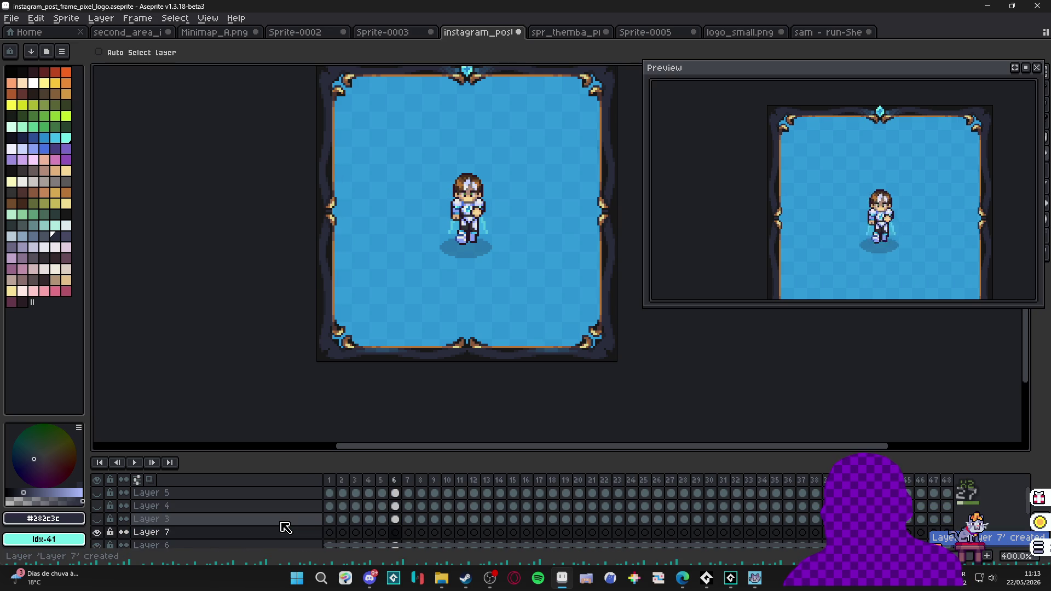
pyautogui.doubleClick(265, 531)
pyautogui.write('down')
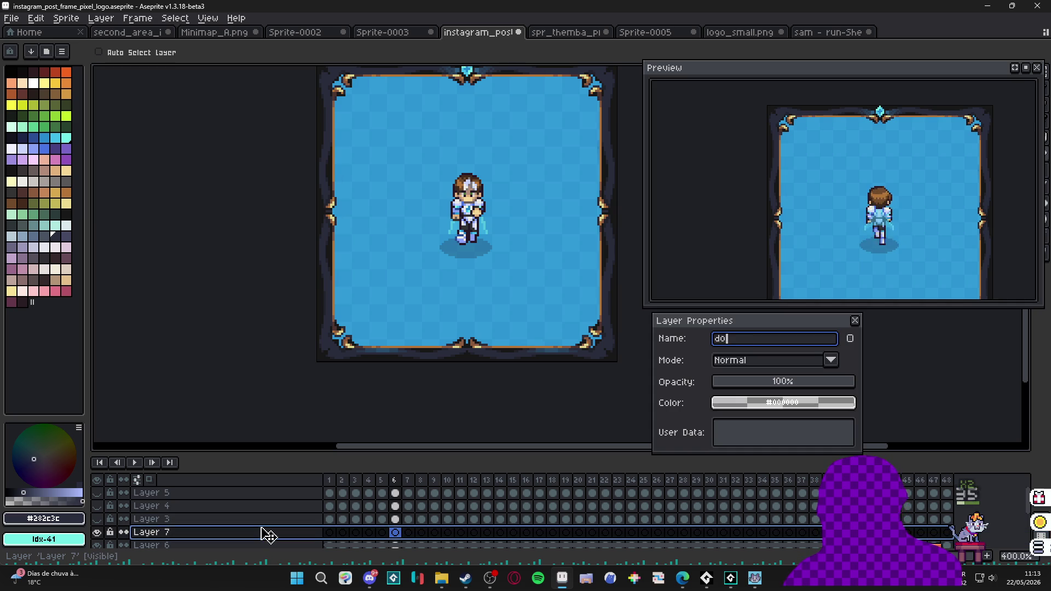
pyautogui.press('Return')
pyautogui.moveTo(208, 519); pyautogui.dragTo(202, 498)
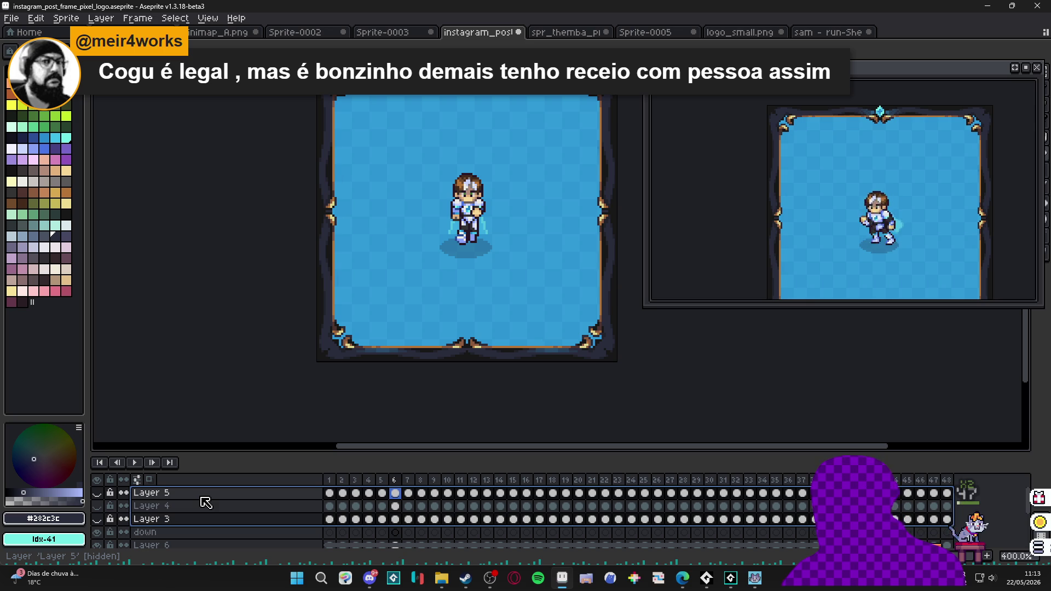
pyautogui.press('Delete')
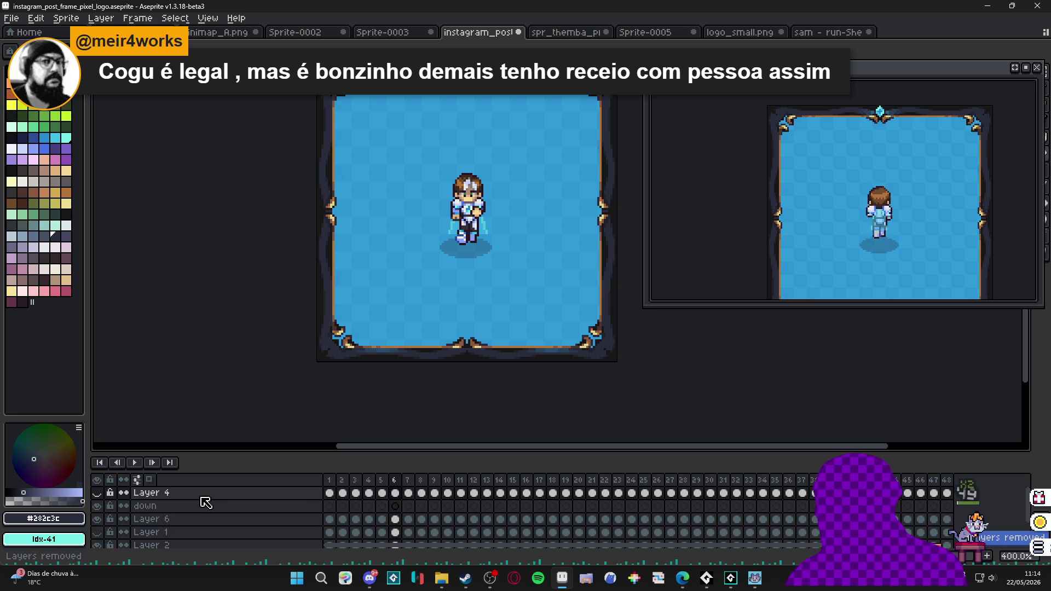
# Show Layer 4 to check the Spiritalis logo, then hide it again.
pyautogui.click(202, 496)
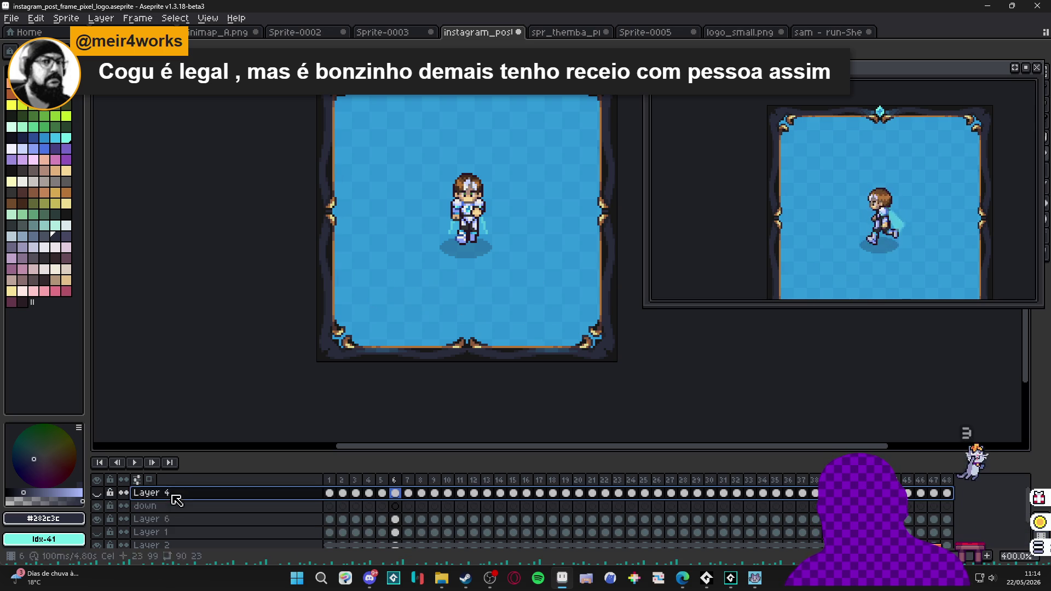
pyautogui.click(102, 493)
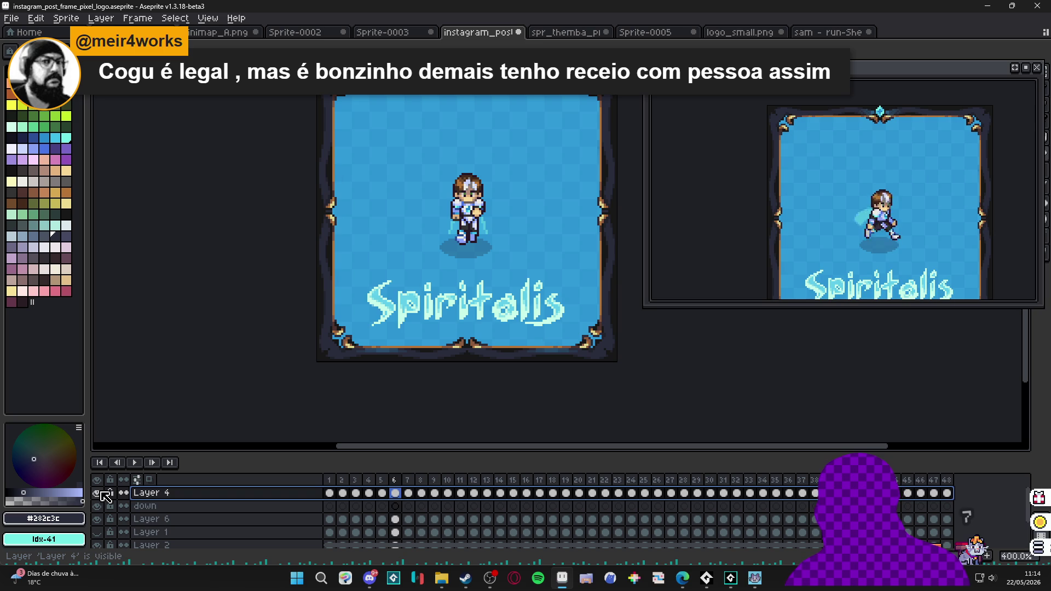
pyautogui.click(101, 493)
# Resize and reposition the preview window so the whole framed sprite fits.
pyautogui.moveTo(910, 307); pyautogui.dragTo(910, 374)
pyautogui.moveTo(643, 375); pyautogui.dragTo(729, 374)
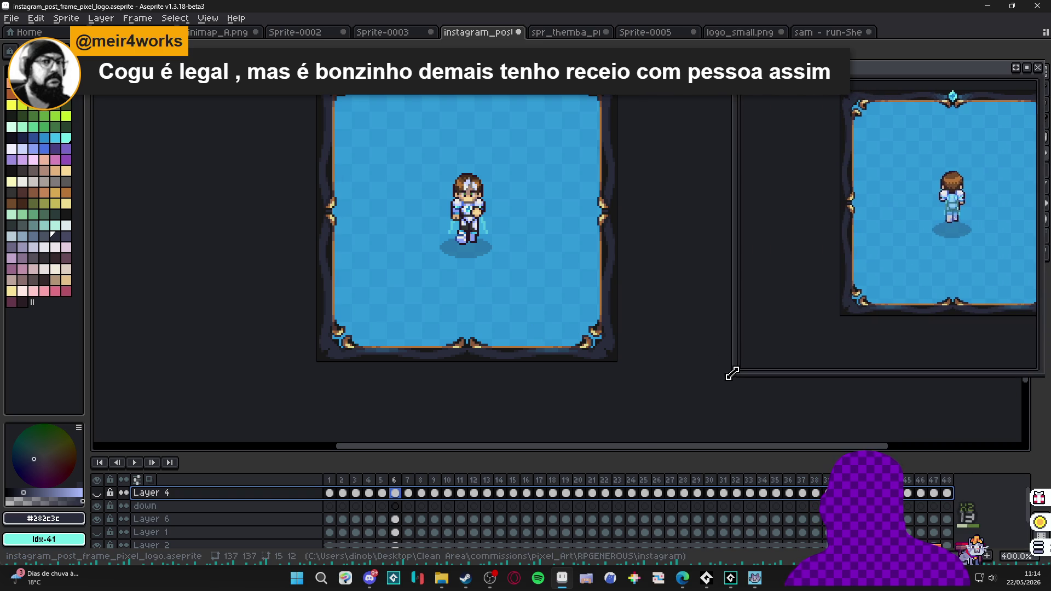
pyautogui.moveTo(898, 251)
pyautogui.mouseDown()
pyautogui.moveTo(805, 247)
pyautogui.moveTo(818, 244)
pyautogui.mouseUp()
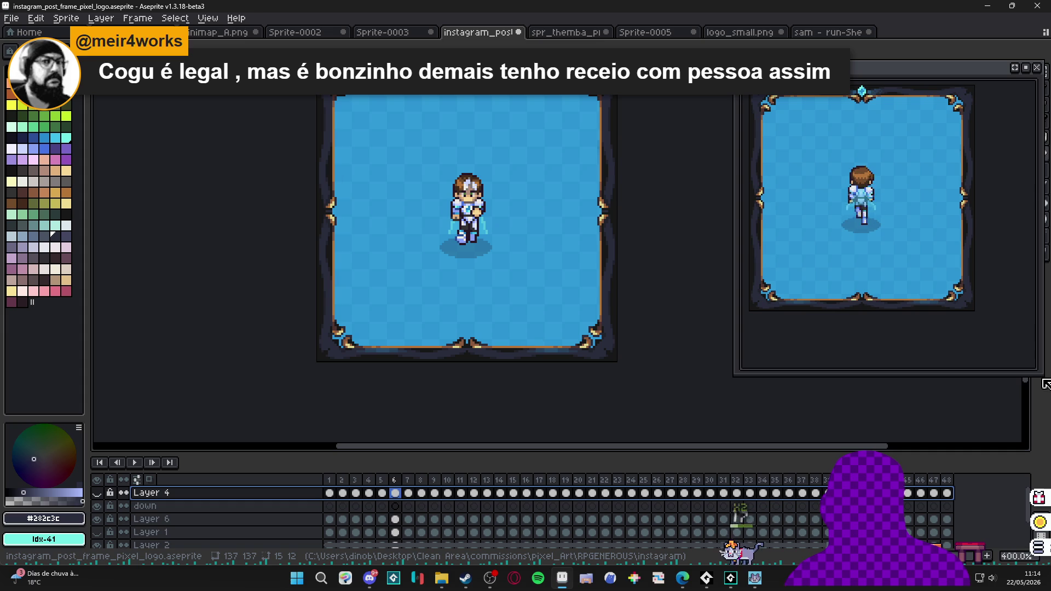
pyautogui.moveTo(1045, 384)
pyautogui.mouseDown()
pyautogui.moveTo(971, 329)
pyautogui.moveTo(981, 325)
pyautogui.mouseUp()
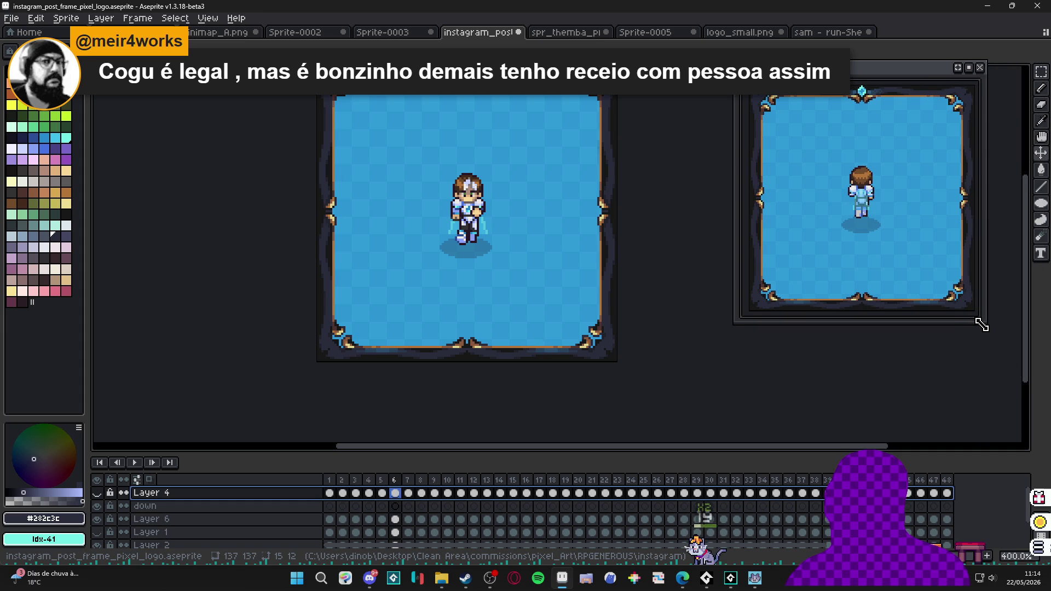
pyautogui.moveTo(852, 82); pyautogui.dragTo(883, 91)
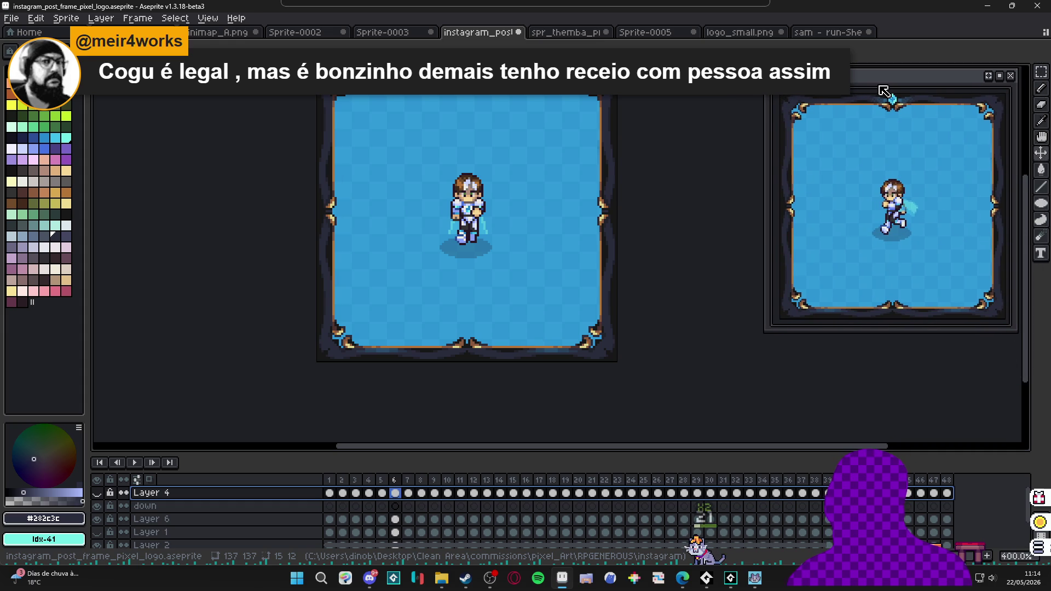
# Select frames 1–6 on Layer 6 and copy them.
pyautogui.click(330, 494)
pyautogui.moveTo(337, 498); pyautogui.dragTo(401, 498)
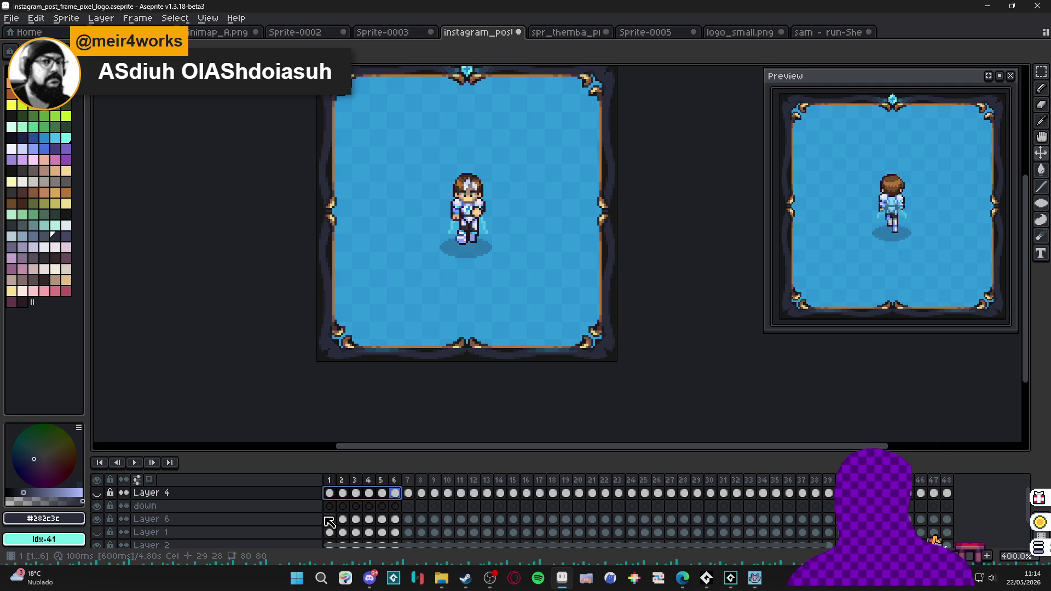
pyautogui.click(329, 520)
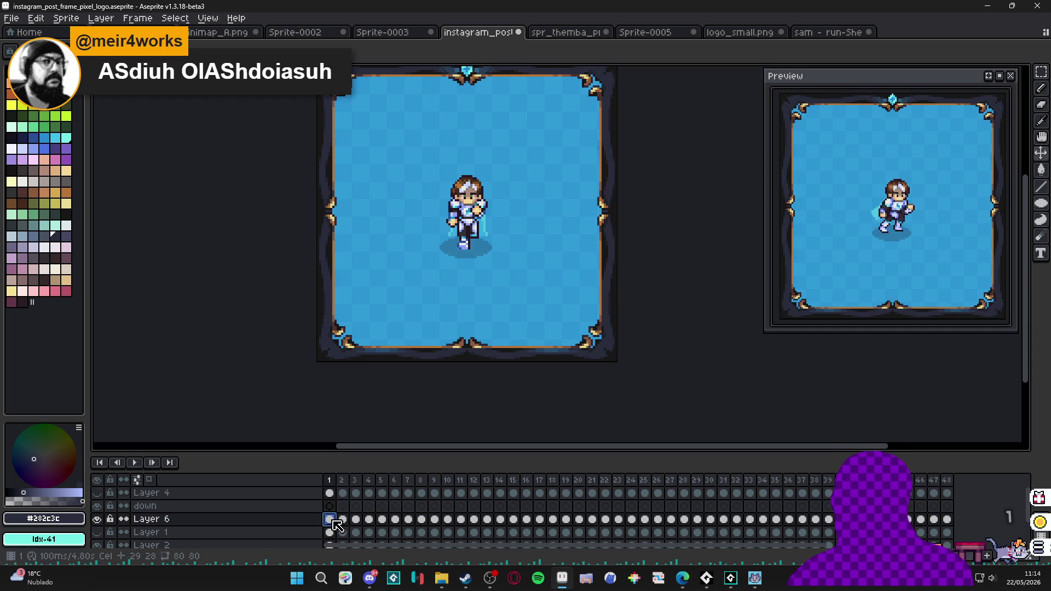
pyautogui.keyDown('shift'); pyautogui.click(357, 523); pyautogui.keyUp('shift')
pyautogui.moveTo(357, 525); pyautogui.dragTo(404, 526)
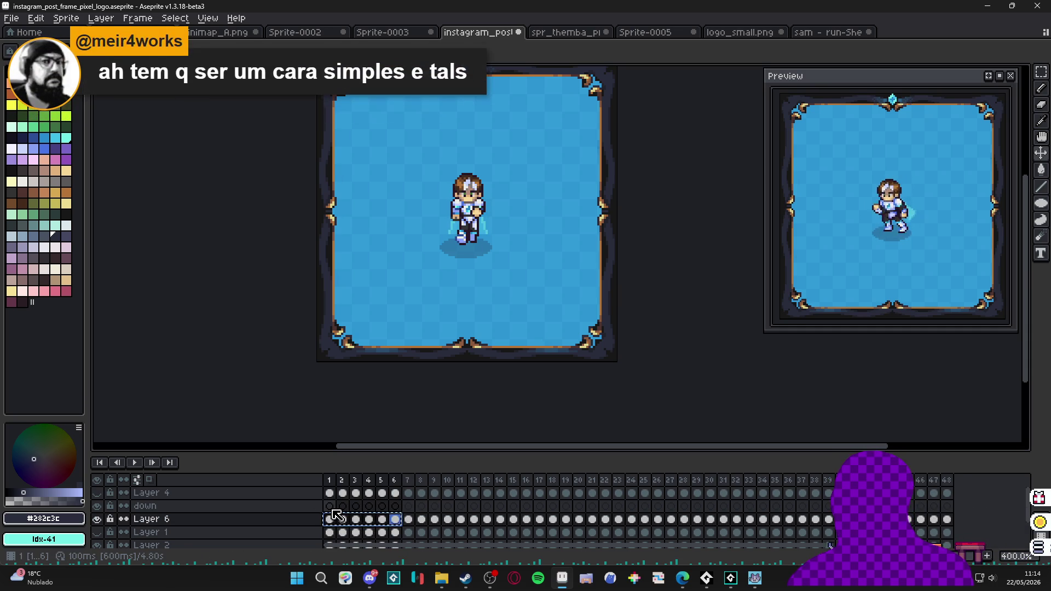
pyautogui.hotkey('ctrl', 'c')
# Paste the six copied frames into the down layer starting at frame 1.
pyautogui.click(330, 506)
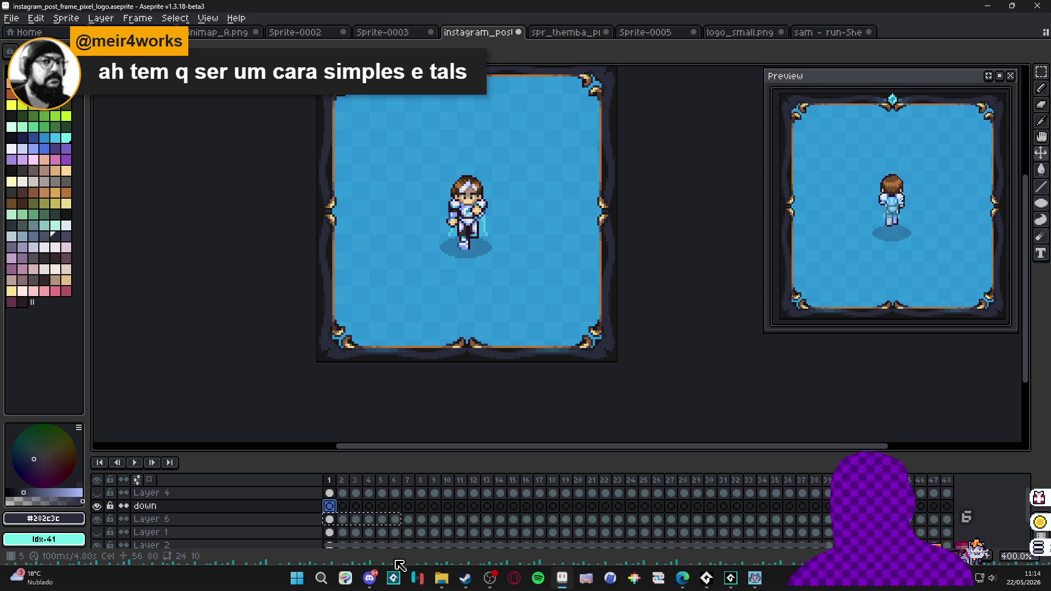
pyautogui.hotkey('ctrl', 'v')
pyautogui.moveTo(398, 524); pyautogui.dragTo(330, 524)
pyautogui.hotkey('ctrl', 'c')
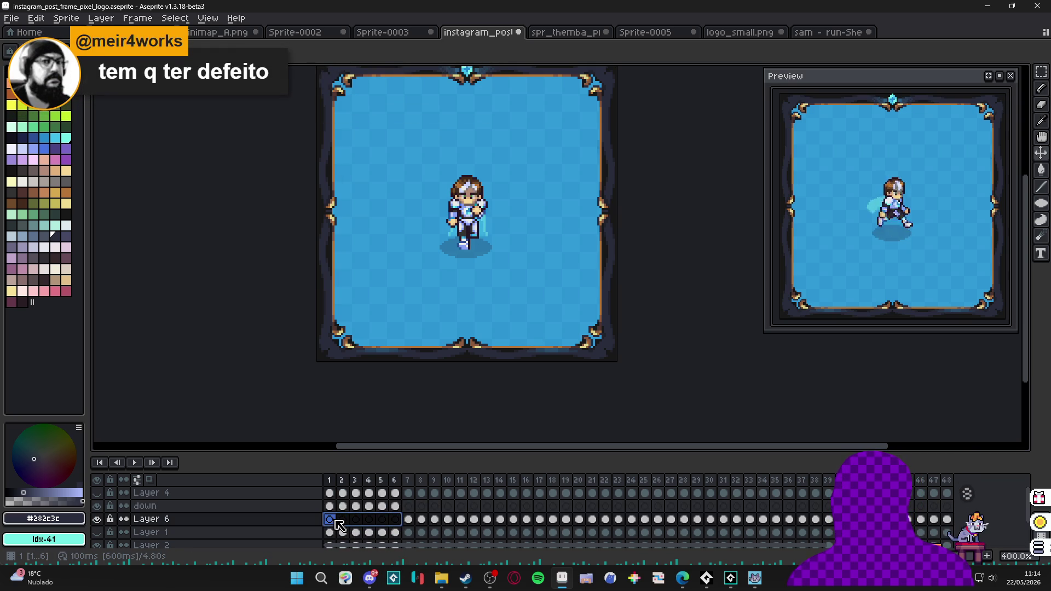
pyautogui.click(349, 520)
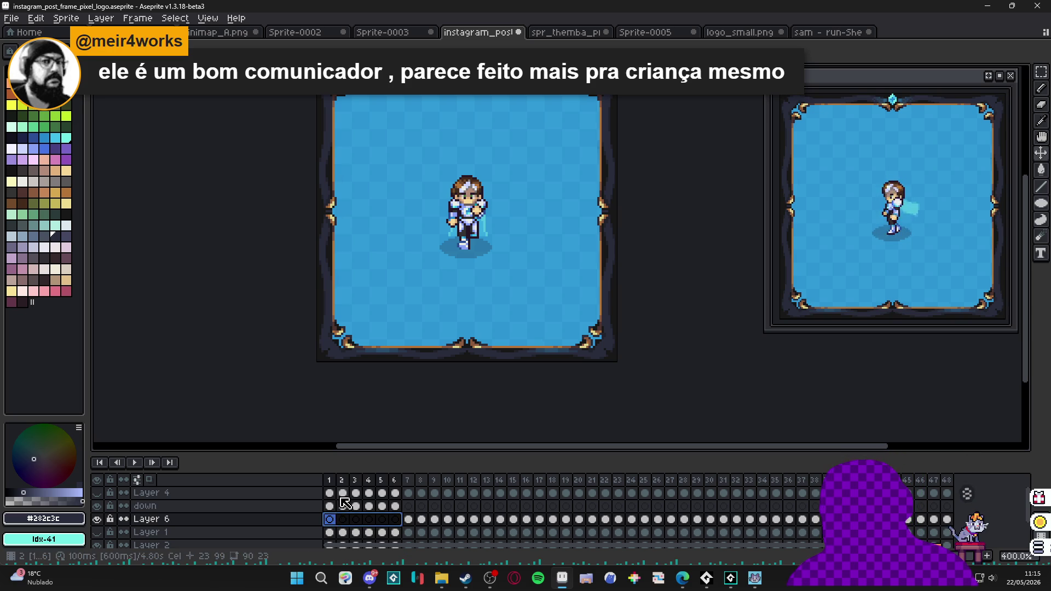
pyautogui.click(330, 510)
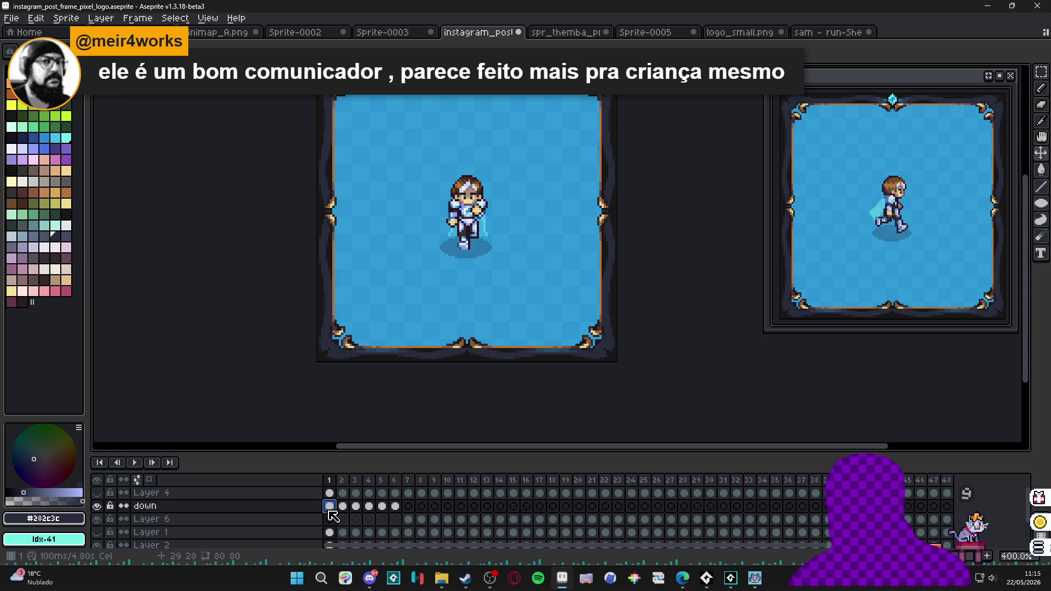
# Add a new layer named 'd-l' above down and select Layer 6's run frames 7–13 for it.
pyautogui.hotkey('shift', 'n')
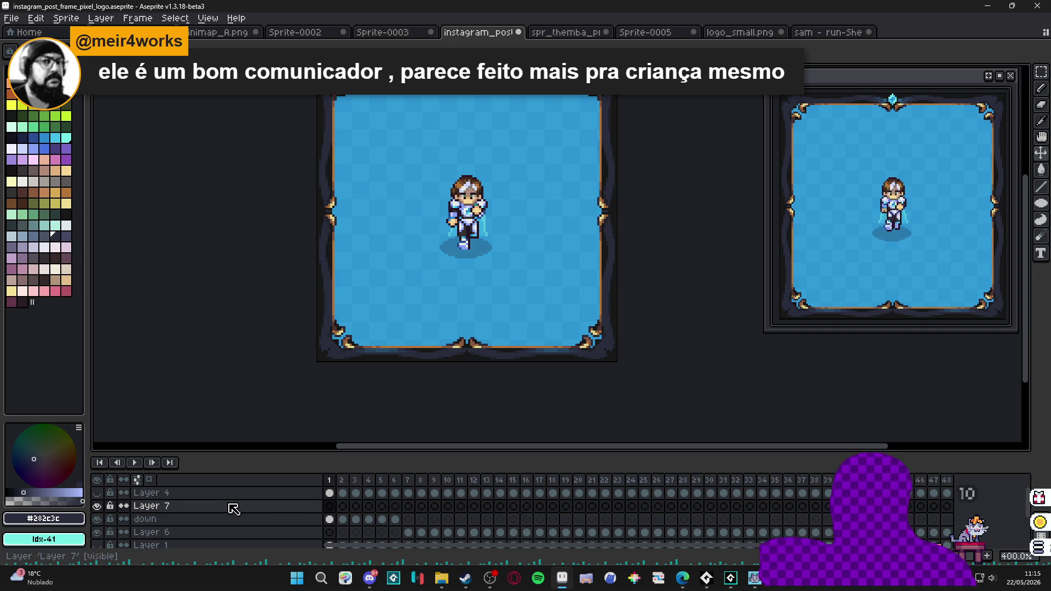
pyautogui.moveTo(352, 456); pyautogui.dragTo(351, 394)
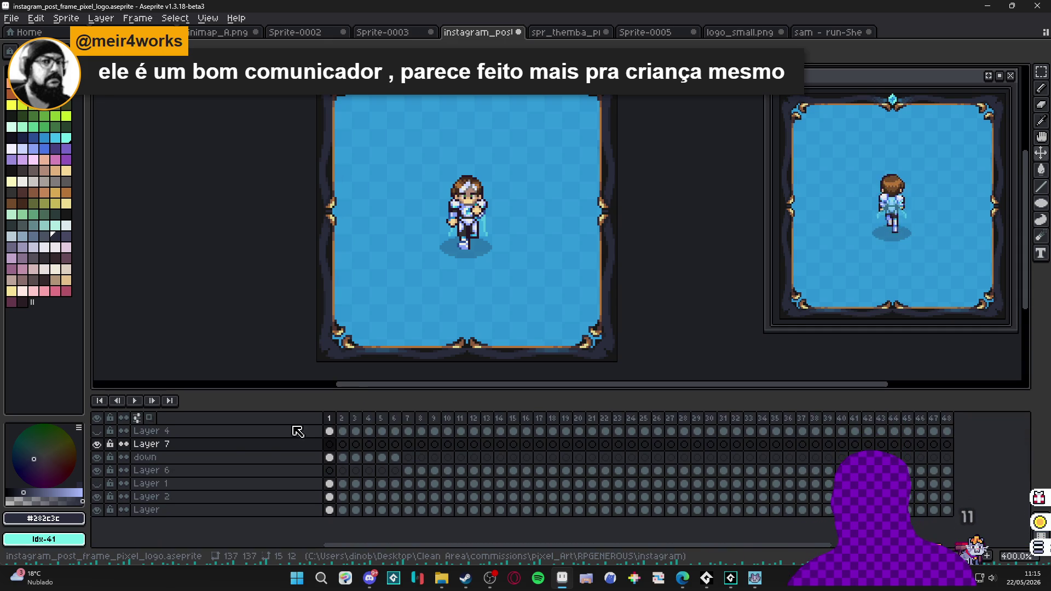
pyautogui.click(408, 471)
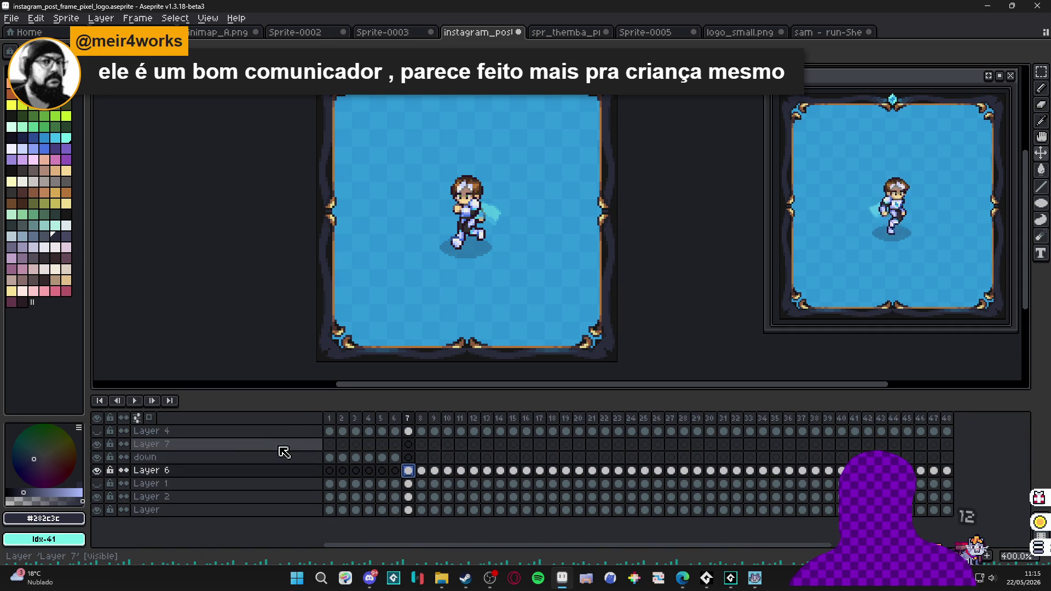
pyautogui.doubleClick(200, 445)
pyautogui.write('do')
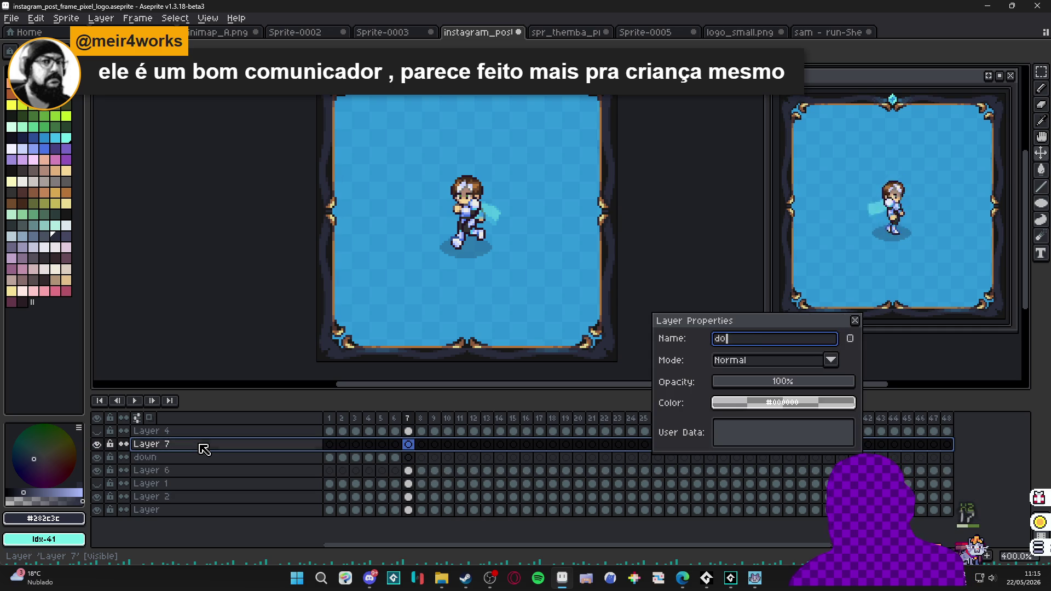
pyautogui.write('l')
pyautogui.press('Return')
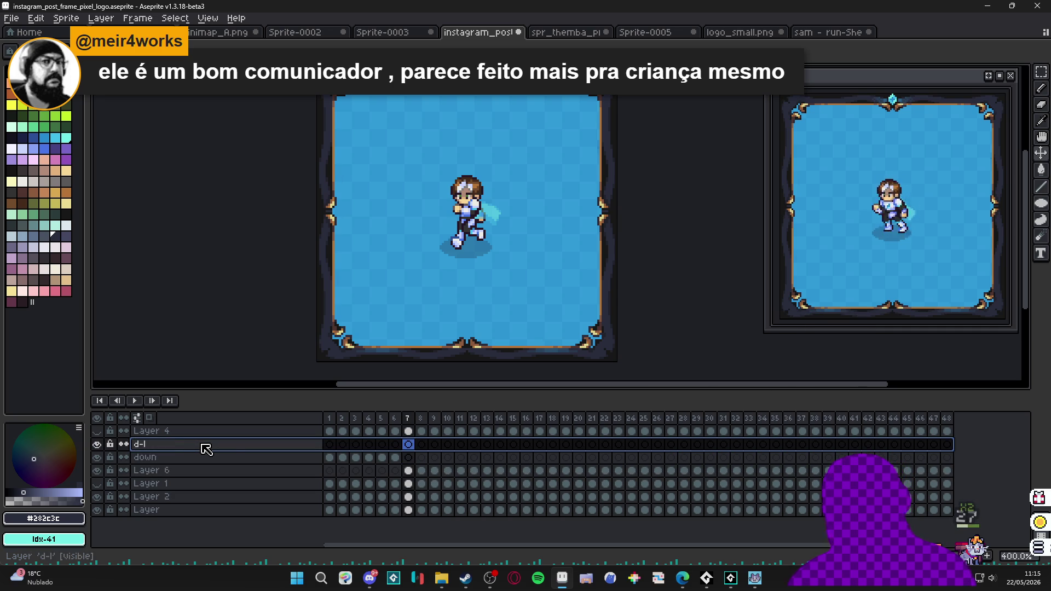
pyautogui.moveTo(413, 474)
pyautogui.mouseDown()
pyautogui.moveTo(500, 474)
pyautogui.moveTo(493, 484)
pyautogui.moveTo(428, 463)
pyautogui.moveTo(431, 446)
pyautogui.mouseUp()
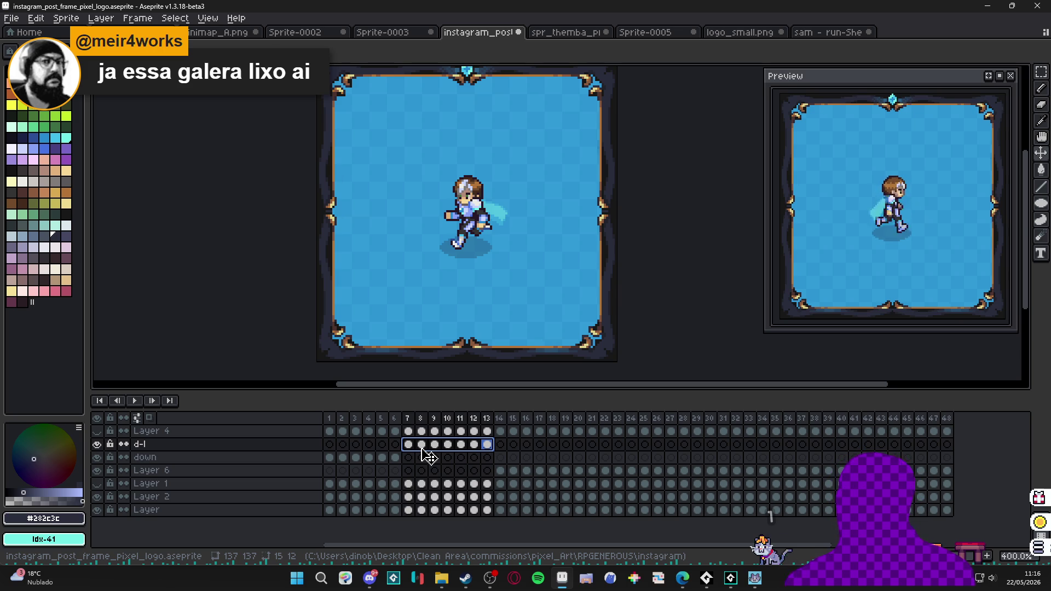
# Review Layer 6's frames 14 and 15, then select its cels from frame 14 onward.
pyautogui.click(500, 472)
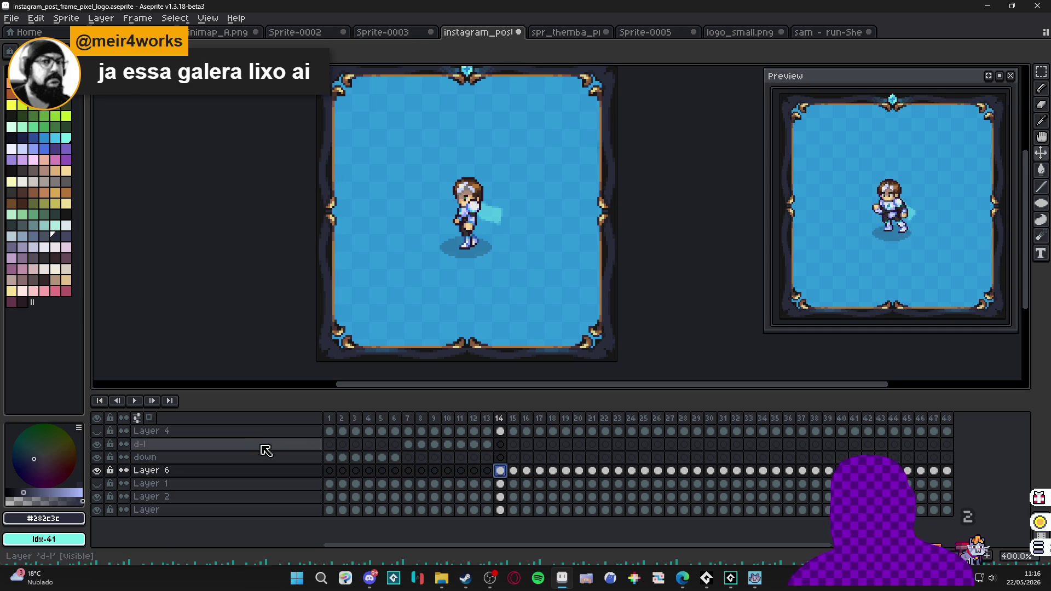
pyautogui.click(517, 473)
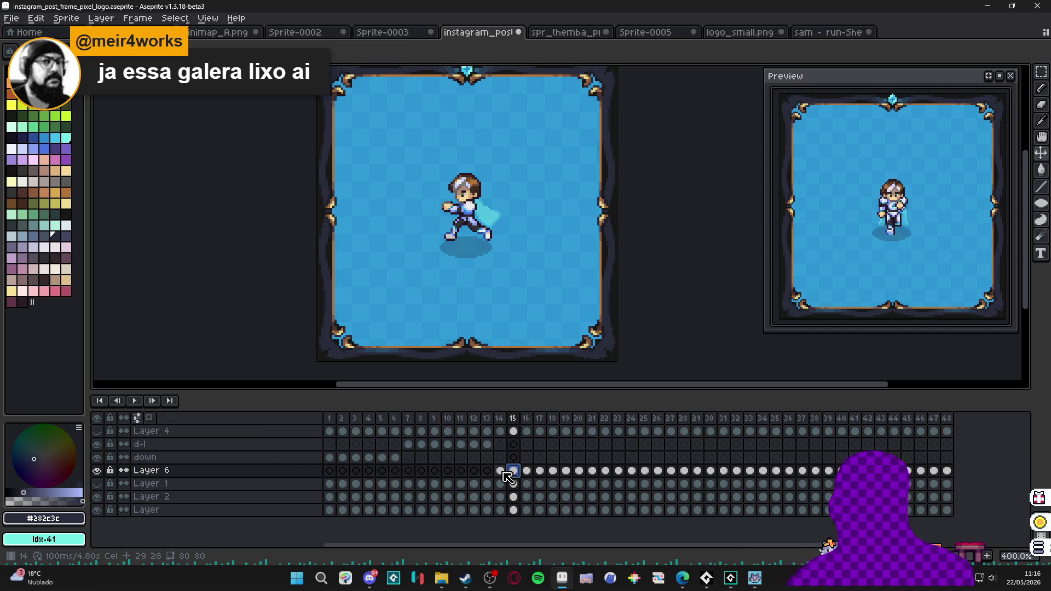
pyautogui.click(503, 472)
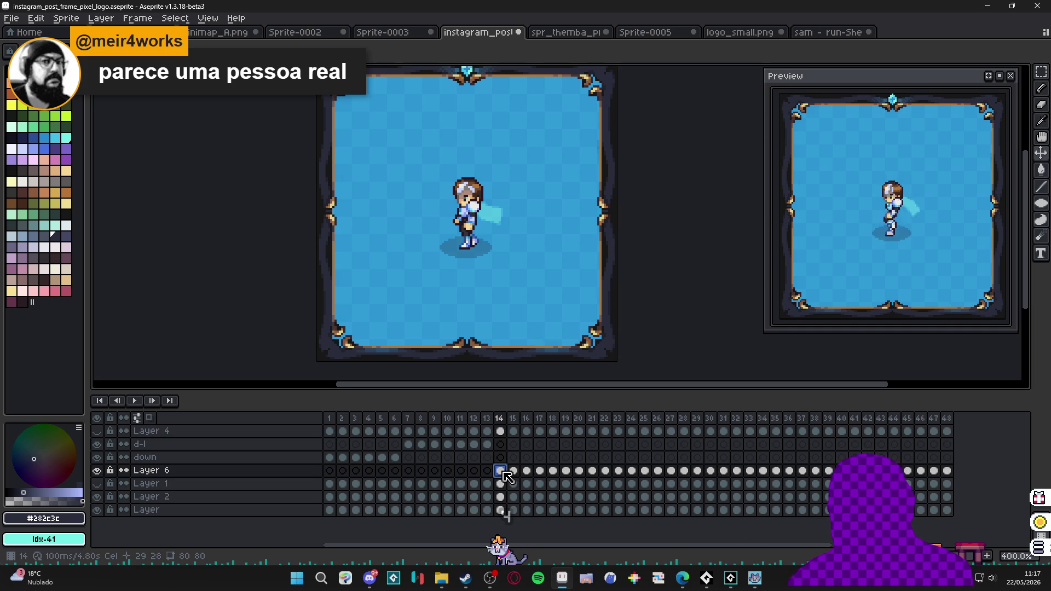
pyautogui.moveTo(507, 477)
pyautogui.mouseDown()
pyautogui.moveTo(582, 478)
pyautogui.moveTo(556, 486)
pyautogui.moveTo(564, 486)
pyautogui.moveTo(540, 472)
pyautogui.moveTo(572, 472)
pyautogui.moveTo(559, 474)
pyautogui.mouseUp()
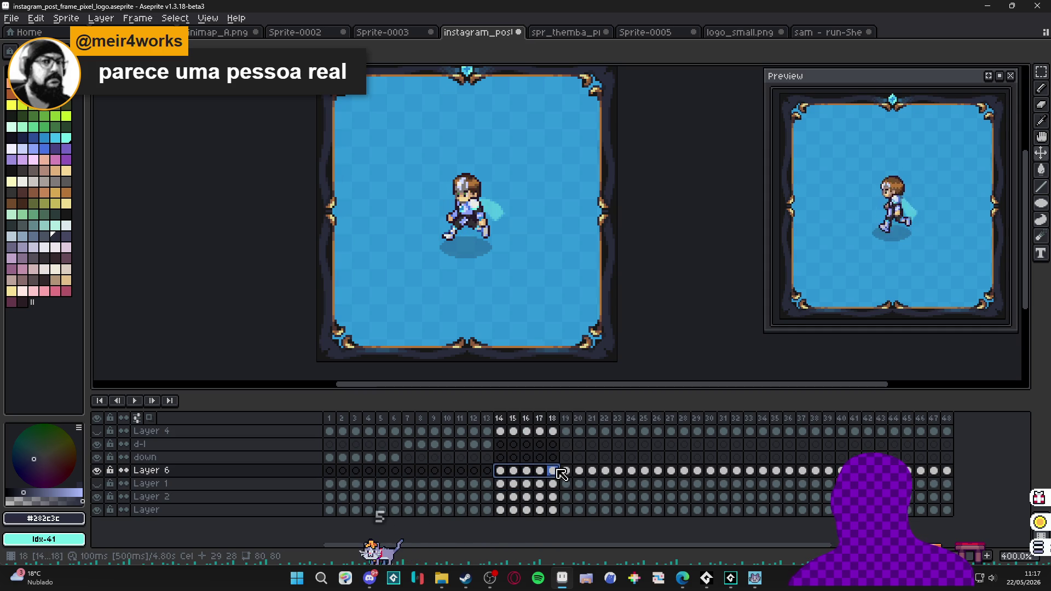
# Add a new empty layer above d-l and open its Layer Properties for renaming.
pyautogui.click(229, 446)
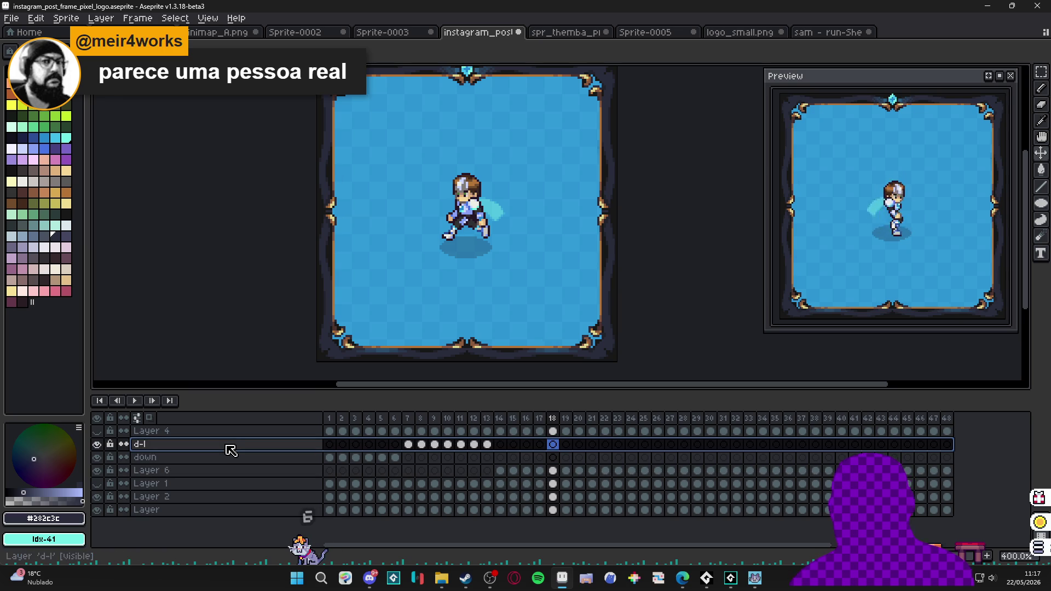
pyautogui.hotkey('shift', 'n')
pyautogui.doubleClick(229, 447)
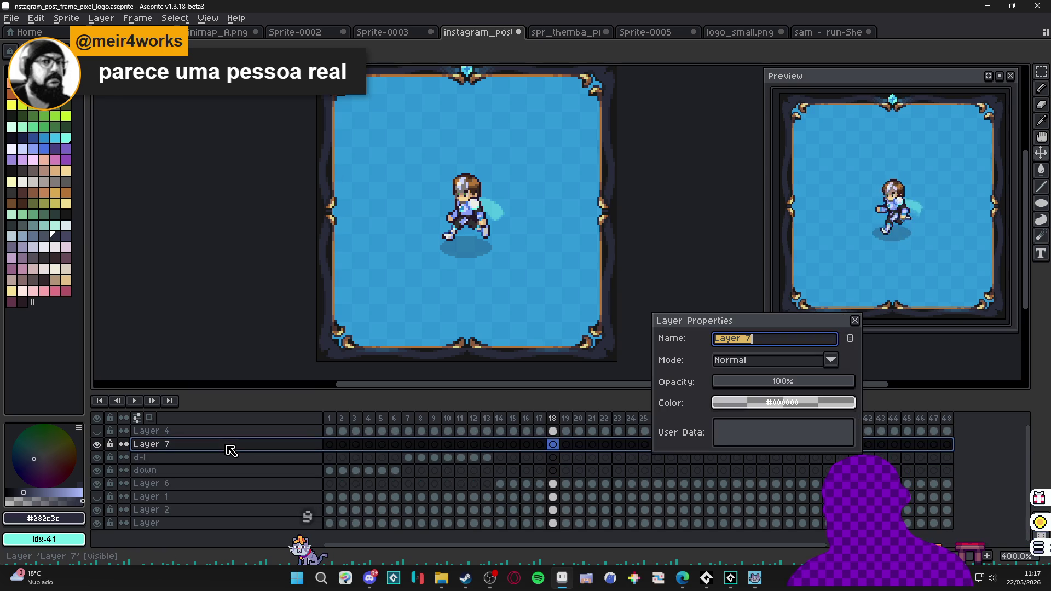
# Name the layer 'left' and drag Layer 6's cels for frames 14–18 onto it.
pyautogui.write('left')
pyautogui.press('Return')
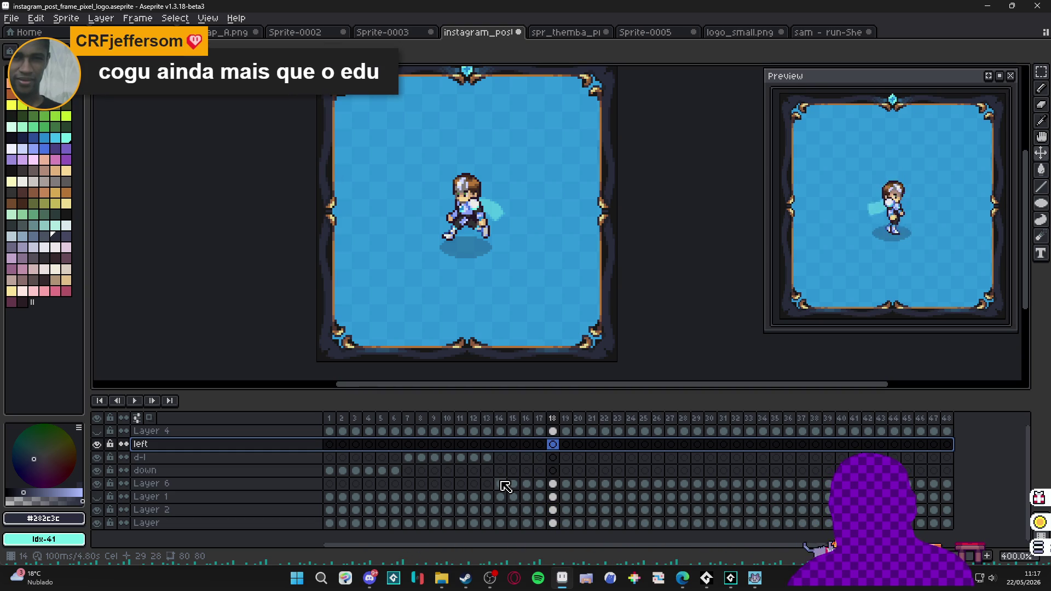
pyautogui.click(502, 483)
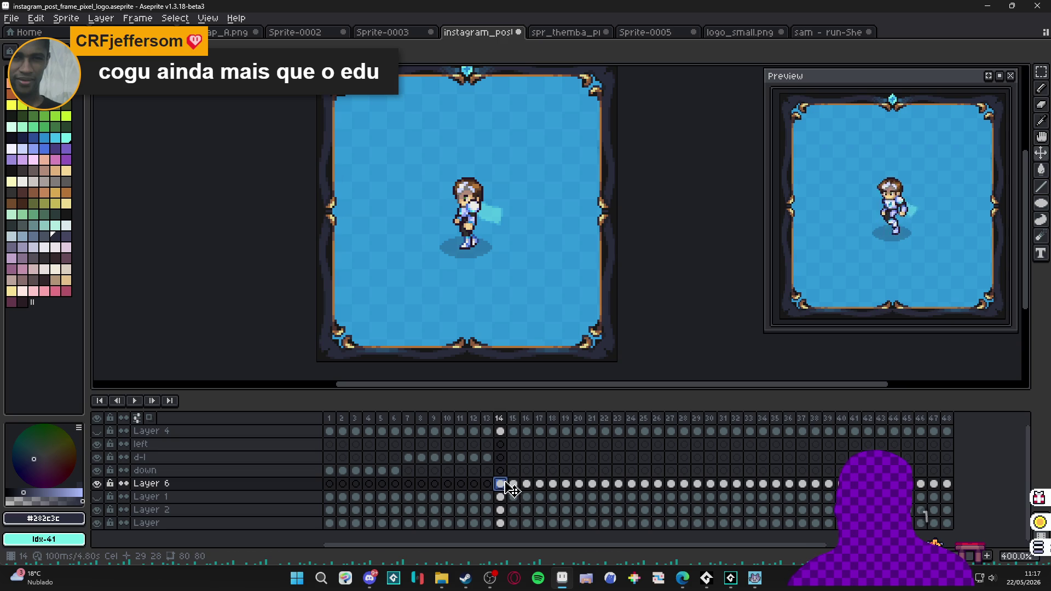
pyautogui.moveTo(505, 484)
pyautogui.mouseDown()
pyautogui.moveTo(624, 490)
pyautogui.moveTo(540, 488)
pyautogui.moveTo(566, 488)
pyautogui.moveTo(500, 459)
pyautogui.moveTo(501, 445)
pyautogui.mouseUp()
pyautogui.click(407, 458)
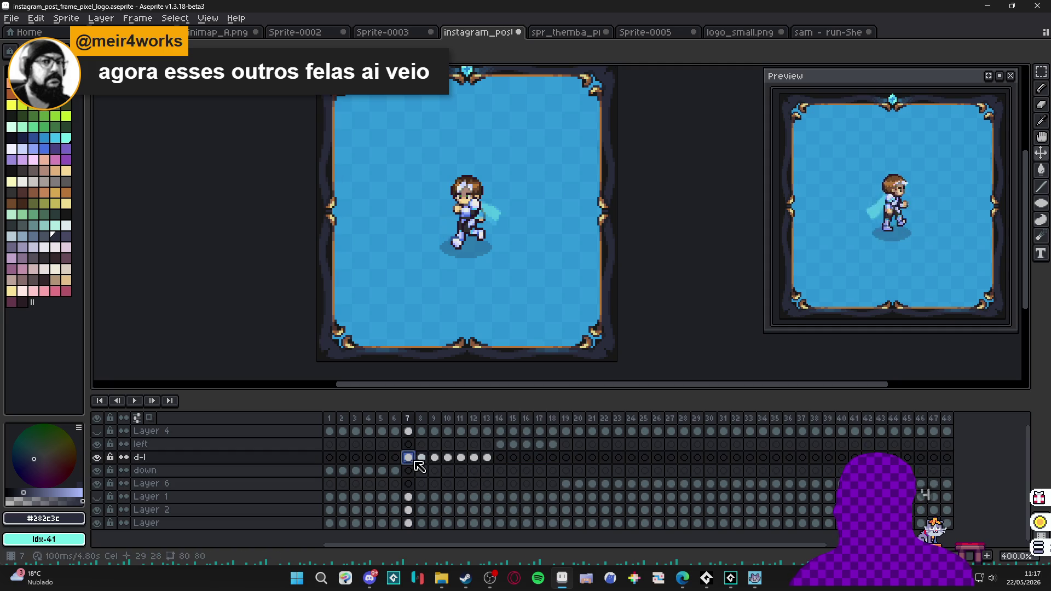
# Review the d-l run poses and Layer 6's frame 19, then save the file.
pyautogui.click(421, 458)
pyautogui.press('Right')
pyautogui.press('Right')
pyautogui.press('Right')
pyautogui.press('Right')
pyautogui.press('Right')
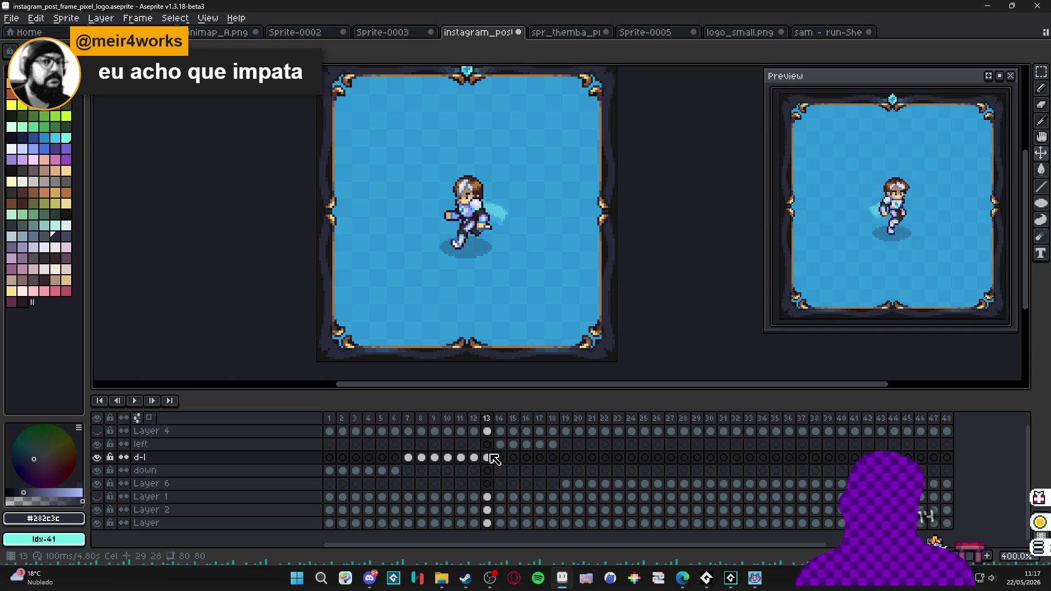
pyautogui.press('Up')
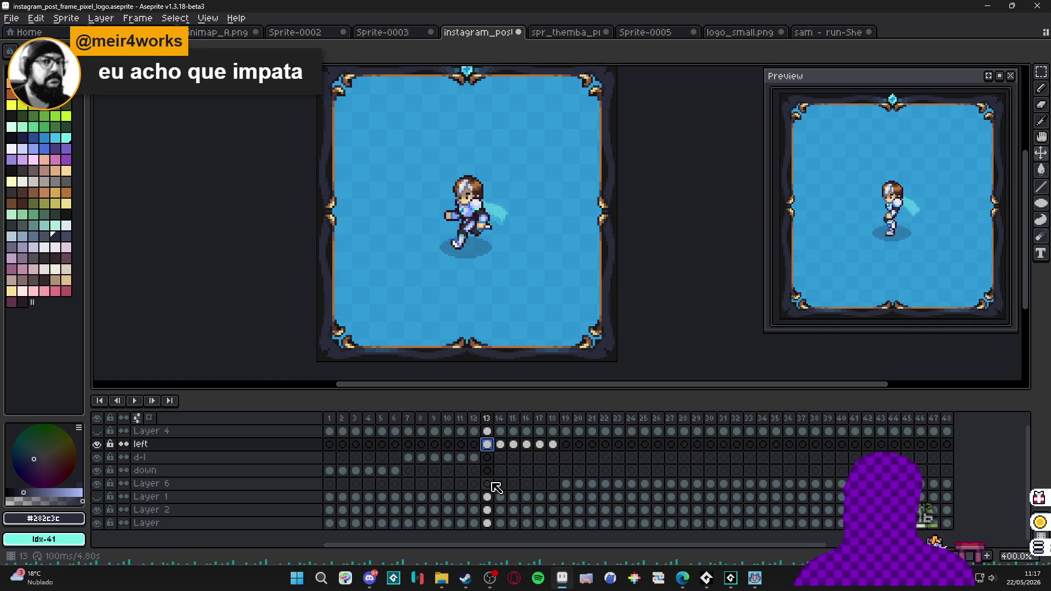
pyautogui.click(487, 483)
pyautogui.click(408, 457)
pyautogui.click(434, 457)
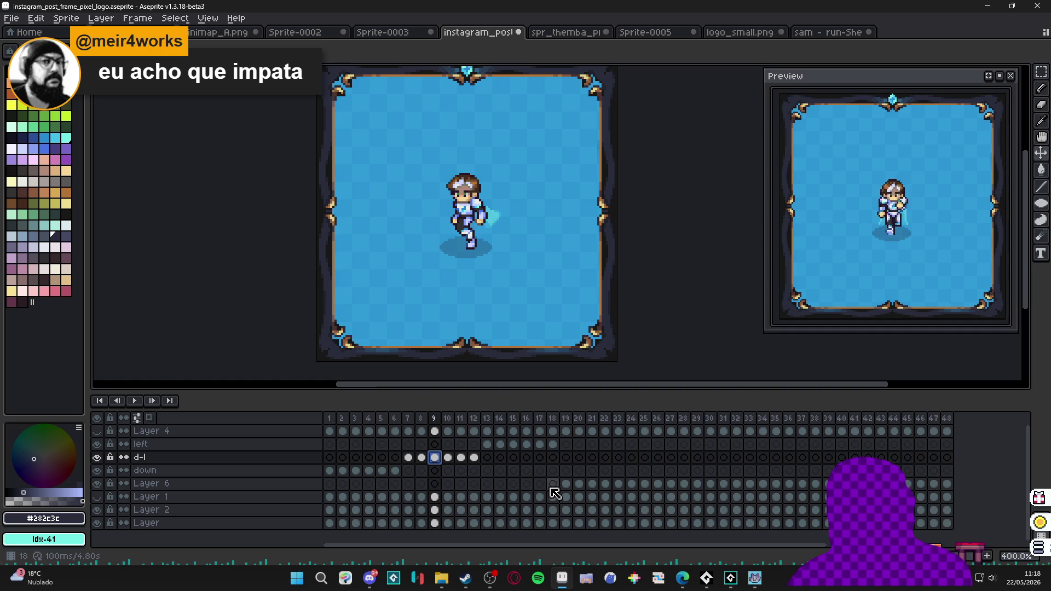
pyautogui.click(566, 484)
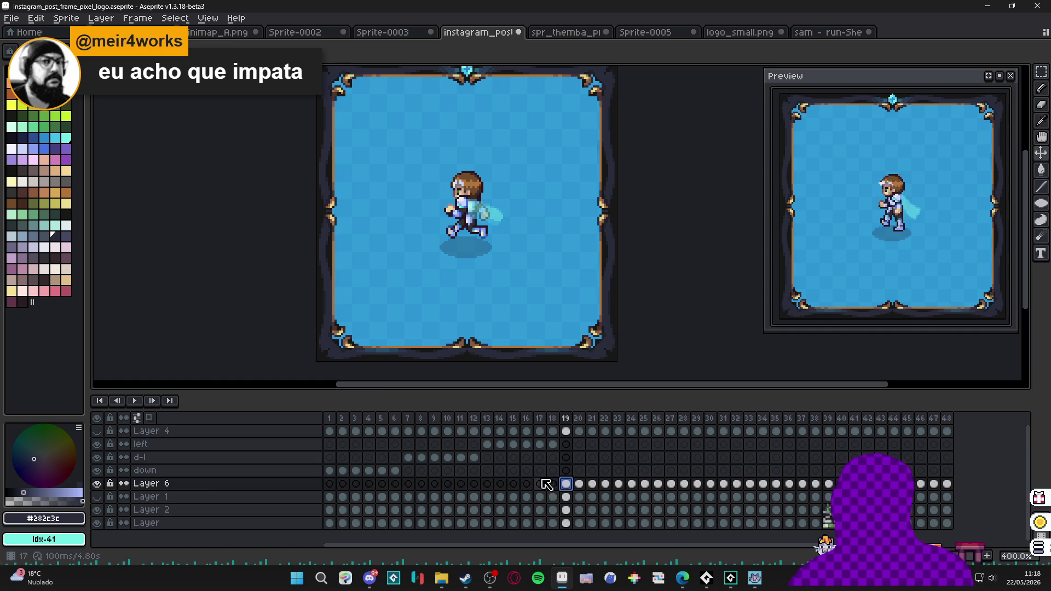
pyautogui.hotkey('ctrl', 's')
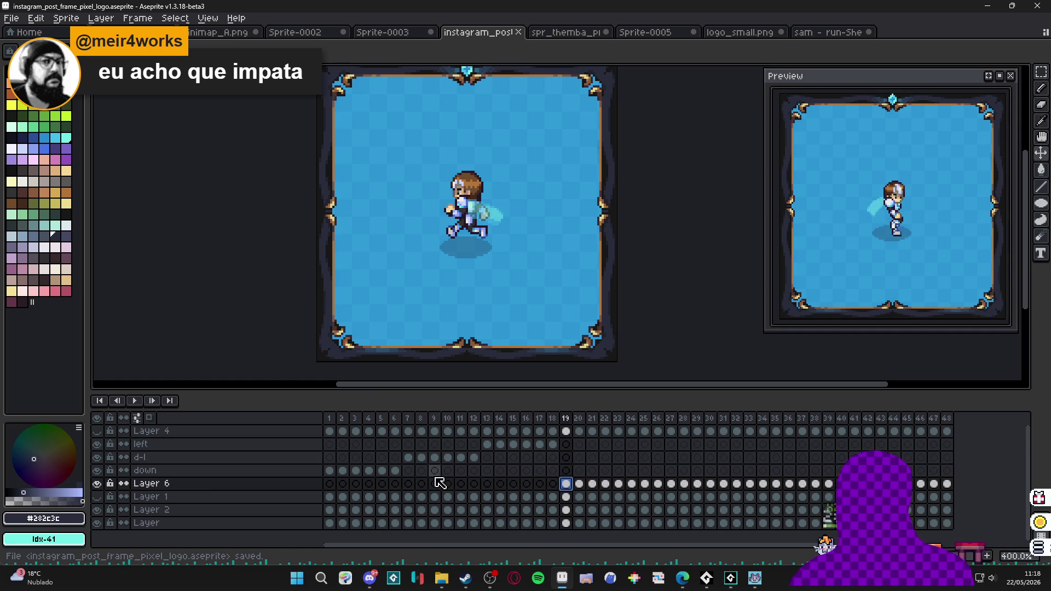
# Step through frames 20–25, then add a new empty layer above 'left'.
pyautogui.click(581, 485)
pyautogui.click(593, 485)
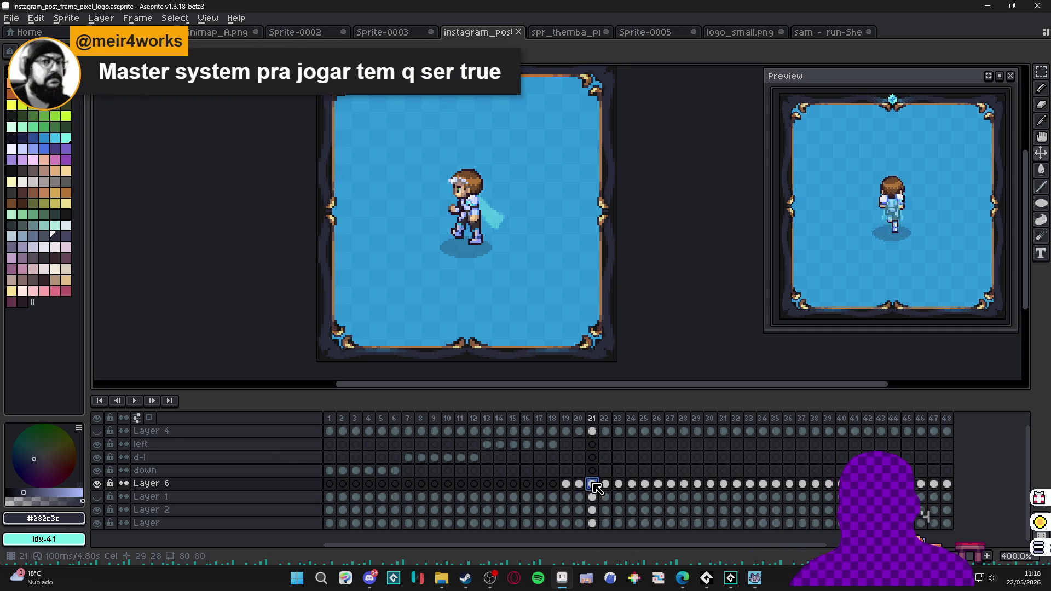
pyautogui.click(606, 485)
pyautogui.click(618, 485)
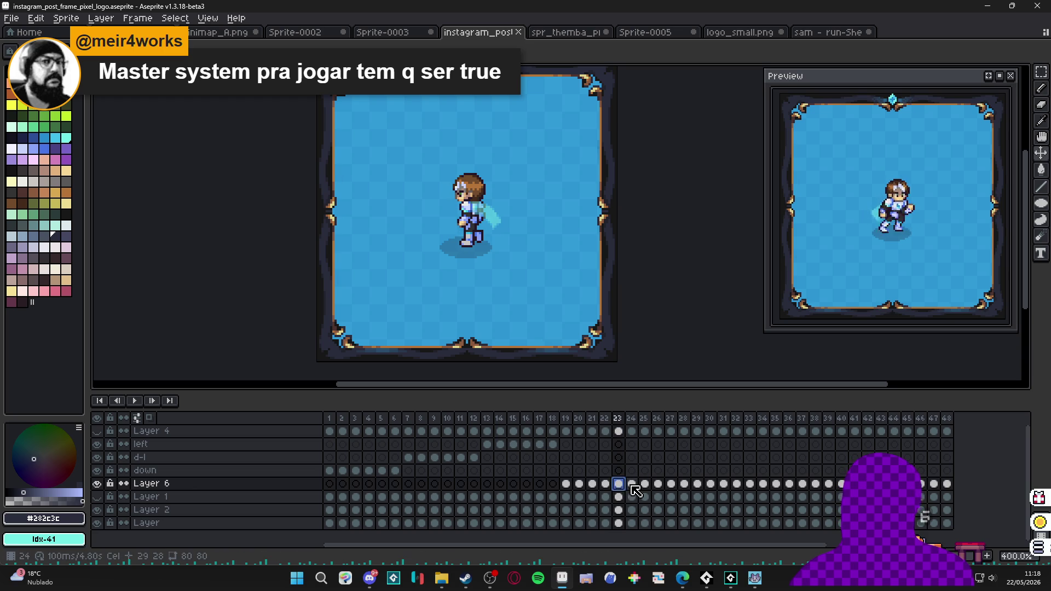
pyautogui.click(632, 485)
pyautogui.click(651, 487)
pyautogui.click(632, 487)
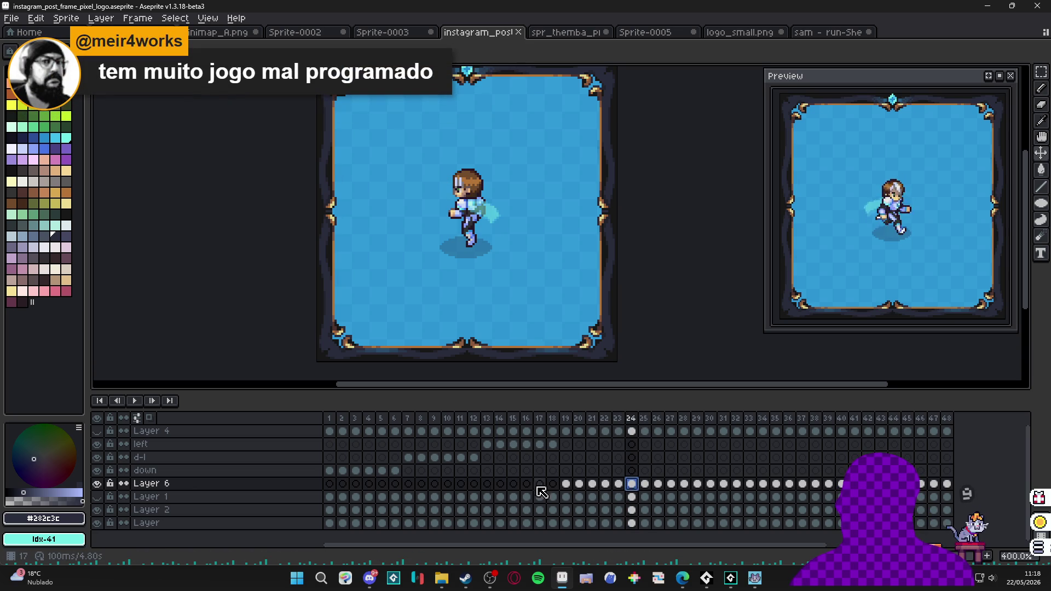
pyautogui.click(272, 452)
pyautogui.hotkey('shift', 'n')
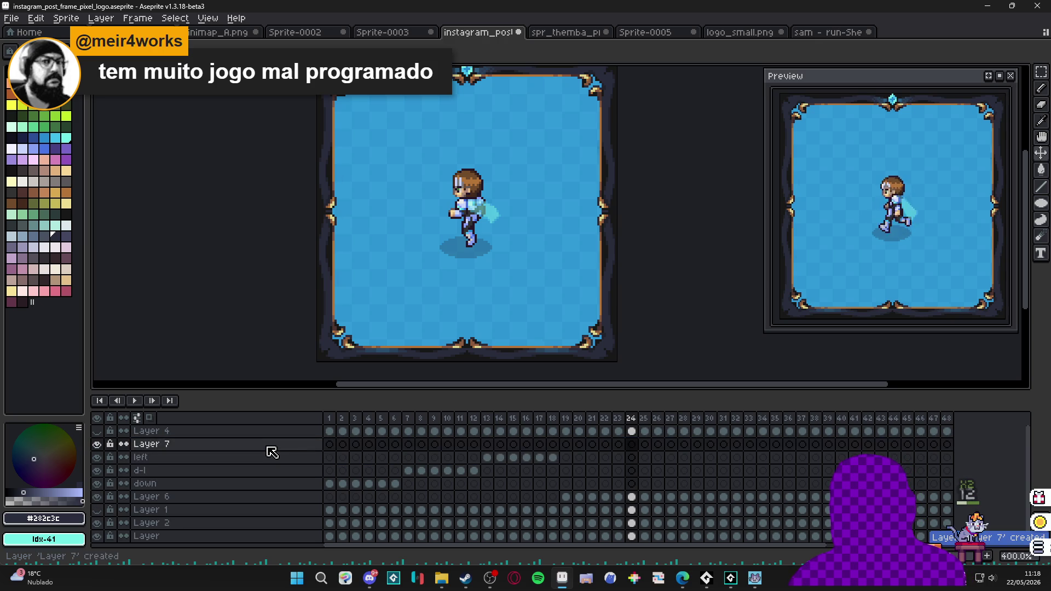
# Rename the new layer 'u-l' and move Layer 6's cels for frames 19–24 onto it.
pyautogui.hotkey('shift', 'p')
pyautogui.write('u-l')
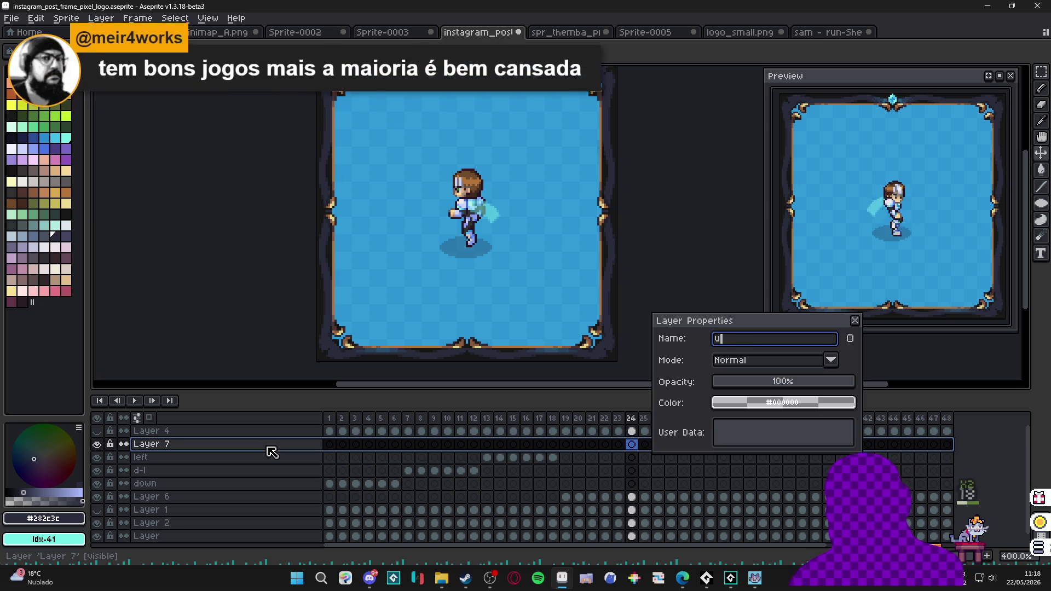
pyautogui.press('Return')
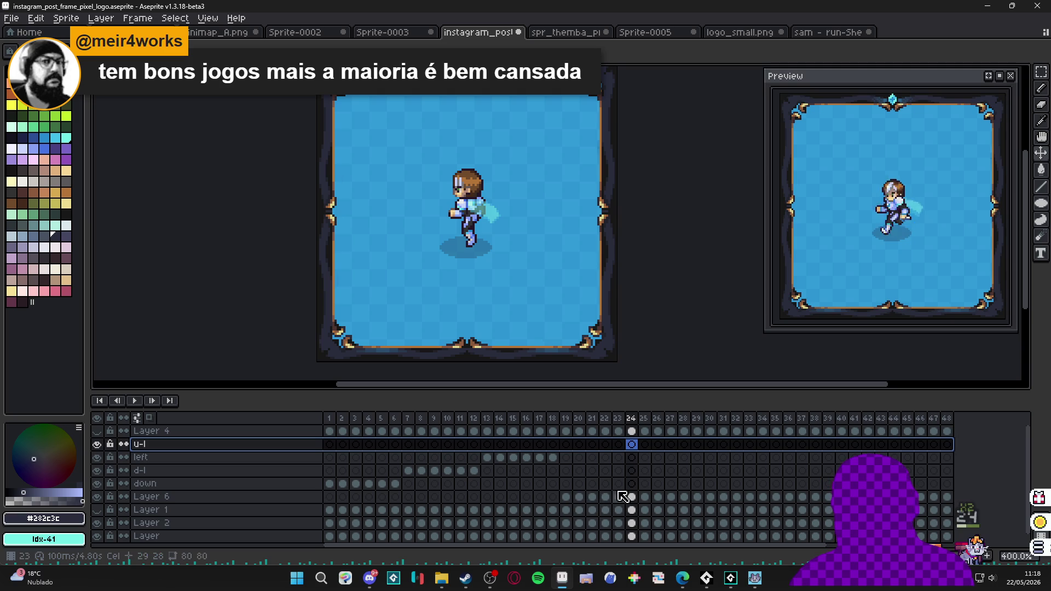
pyautogui.moveTo(570, 498)
pyautogui.mouseDown()
pyautogui.moveTo(648, 501)
pyautogui.moveTo(606, 500)
pyautogui.moveTo(604, 451)
pyautogui.mouseUp()
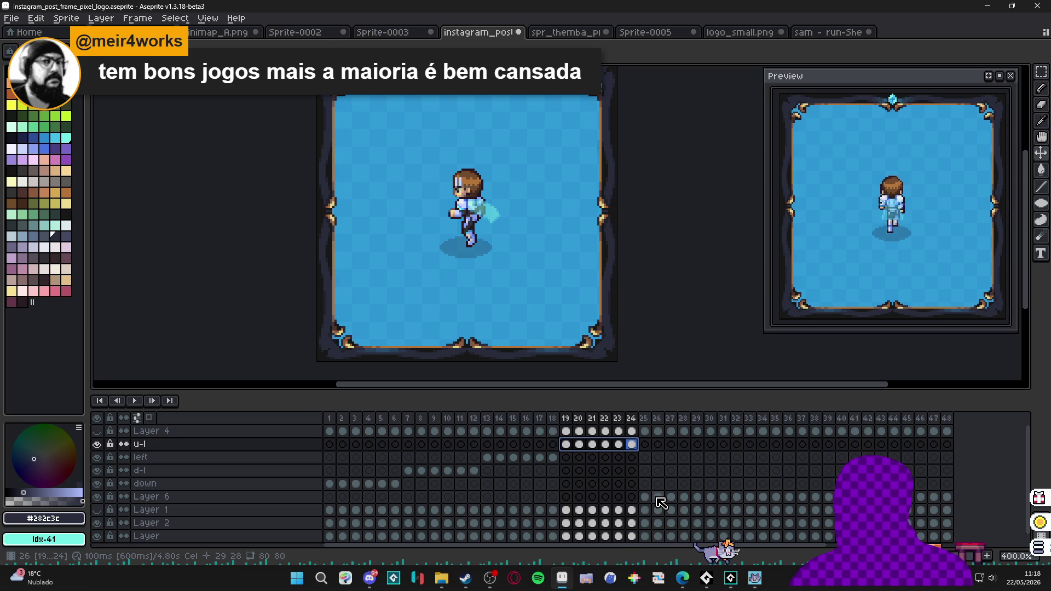
pyautogui.click(646, 497)
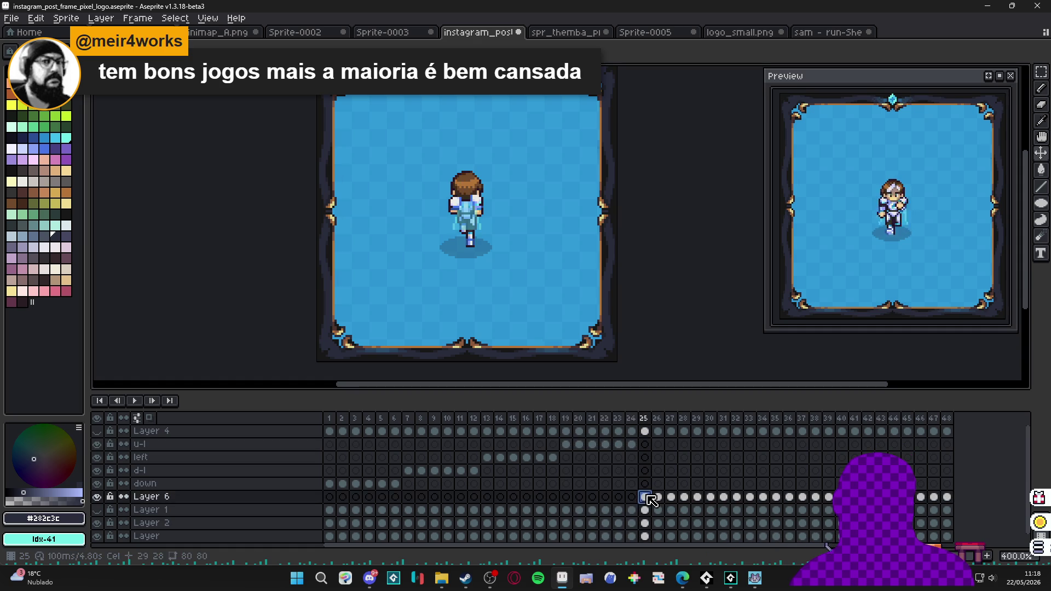
# Save the file, then add a new layer above u-l named 'up'.
pyautogui.hotkey('ctrl', 's')
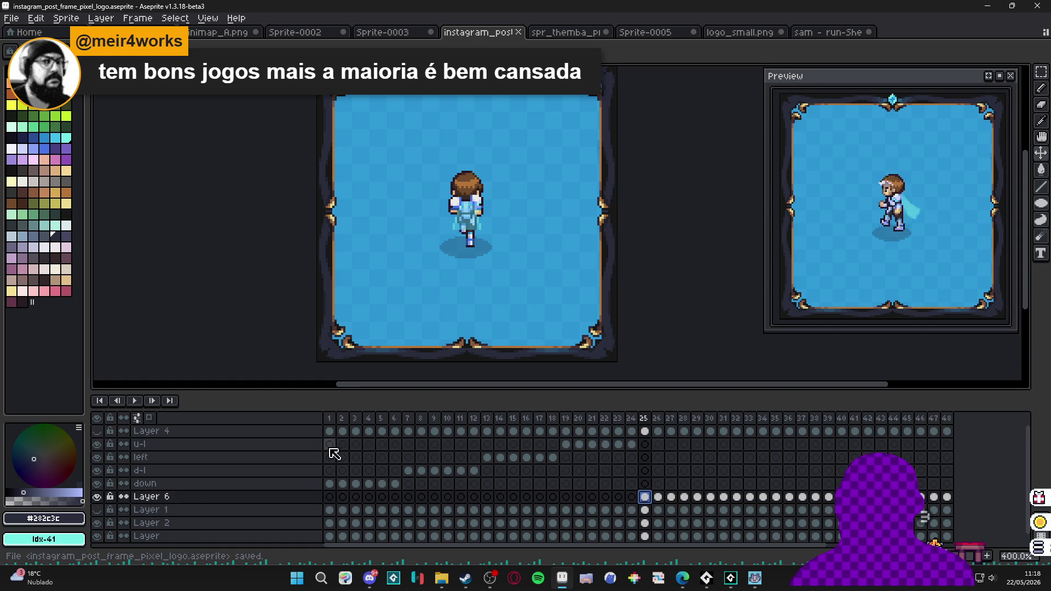
pyautogui.rightClick(305, 445)
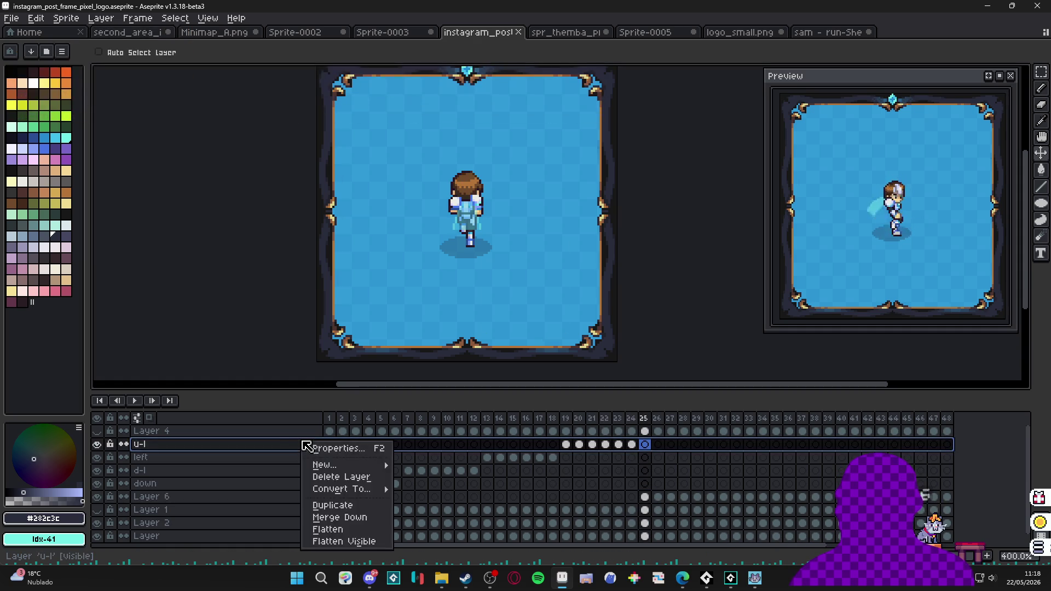
pyautogui.press('Escape')
pyautogui.hotkey('shift', 'n')
pyautogui.doubleClick(283, 444)
pyautogui.write('up')
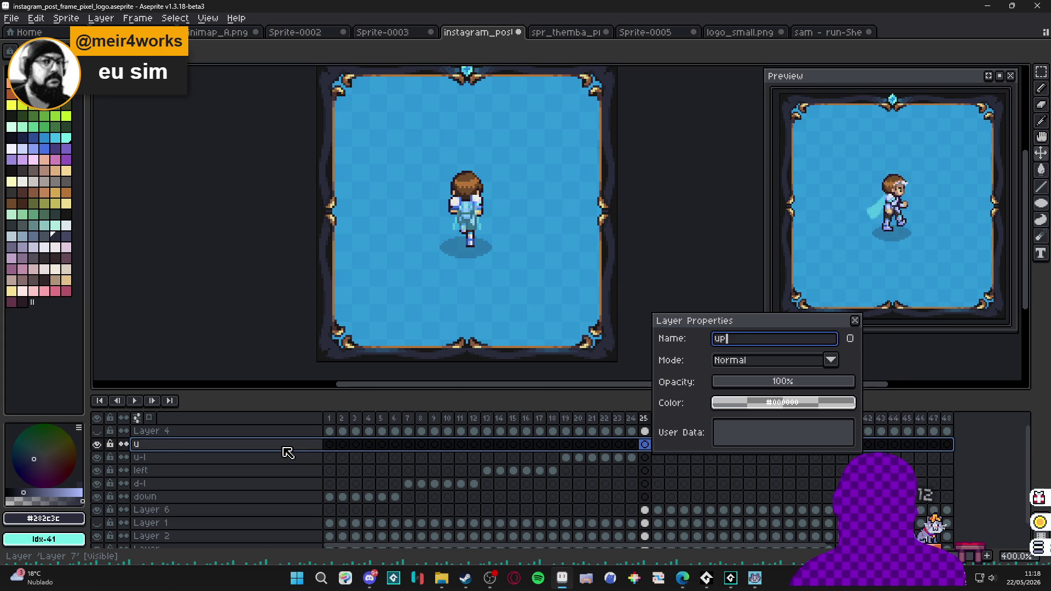
pyautogui.press('Return')
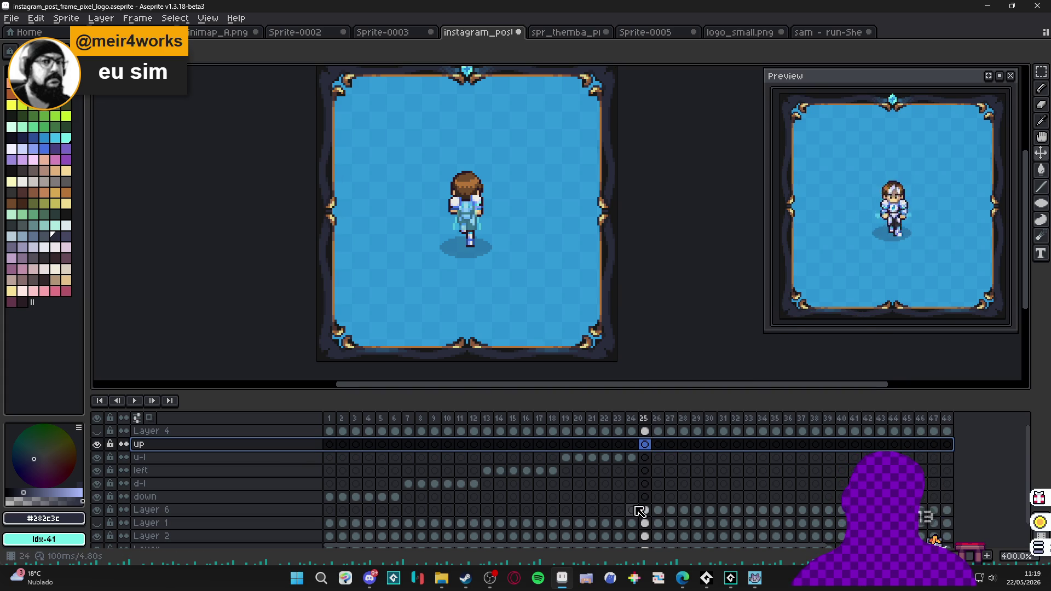
# Select Layer 6's upward run cels for frames 25–30.
pyautogui.click(648, 510)
pyautogui.click(644, 511)
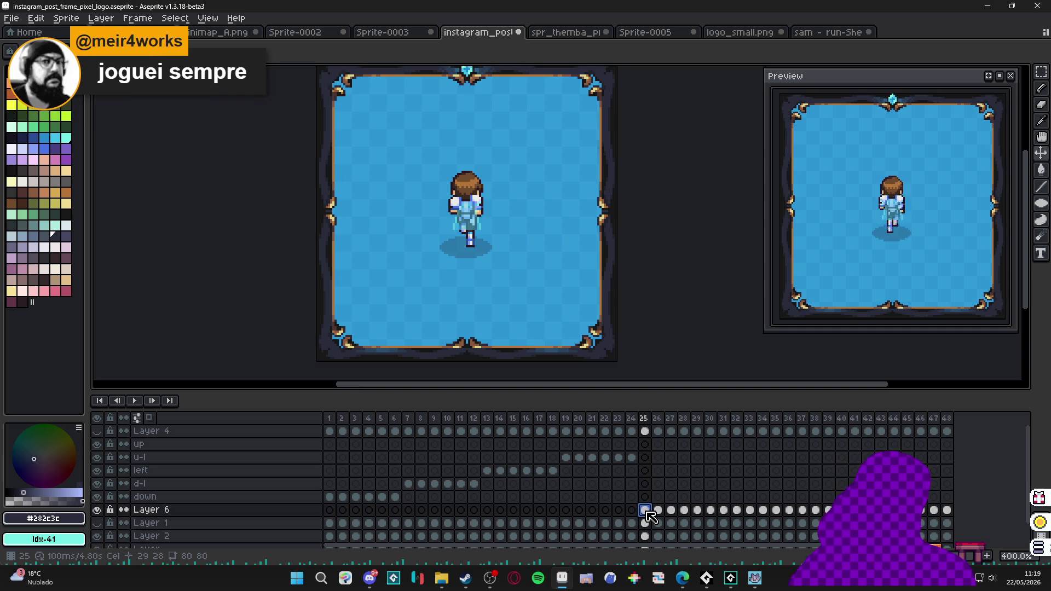
pyautogui.moveTo(649, 516)
pyautogui.mouseDown()
pyautogui.moveTo(722, 516)
pyautogui.moveTo(676, 486)
pyautogui.moveTo(678, 453)
pyautogui.mouseUp()
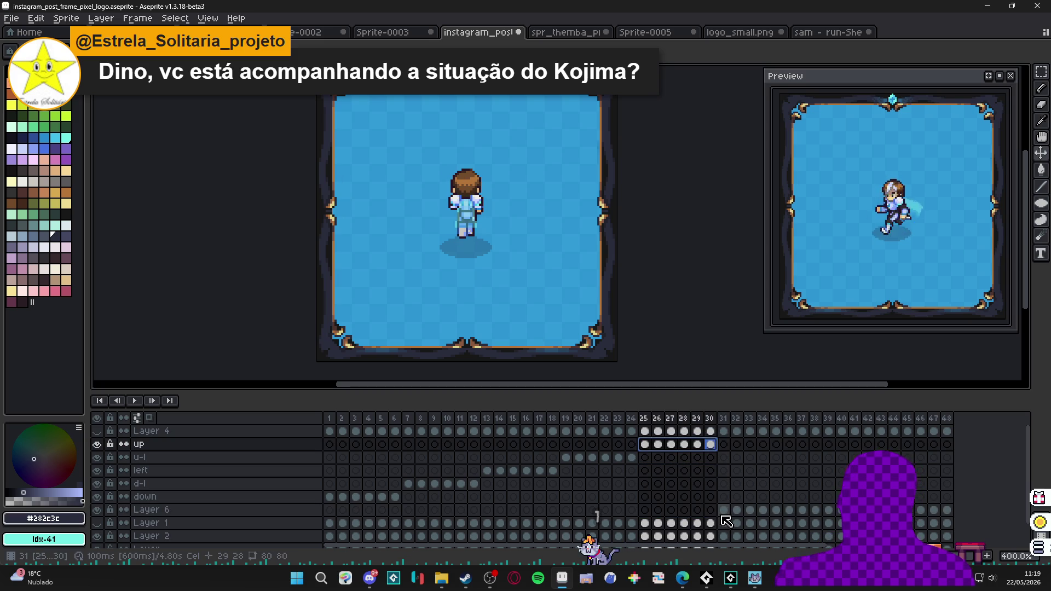
# Drop the frame 25–30 cels onto 'up', then add a layer above it named 'u-r'.
pyautogui.click(723, 515)
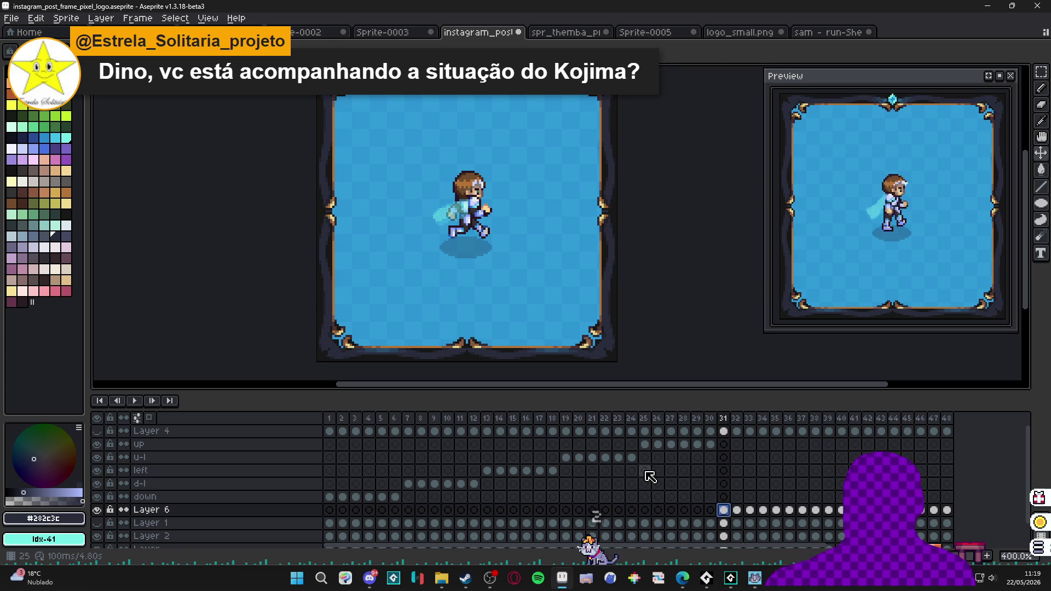
pyautogui.click(196, 443)
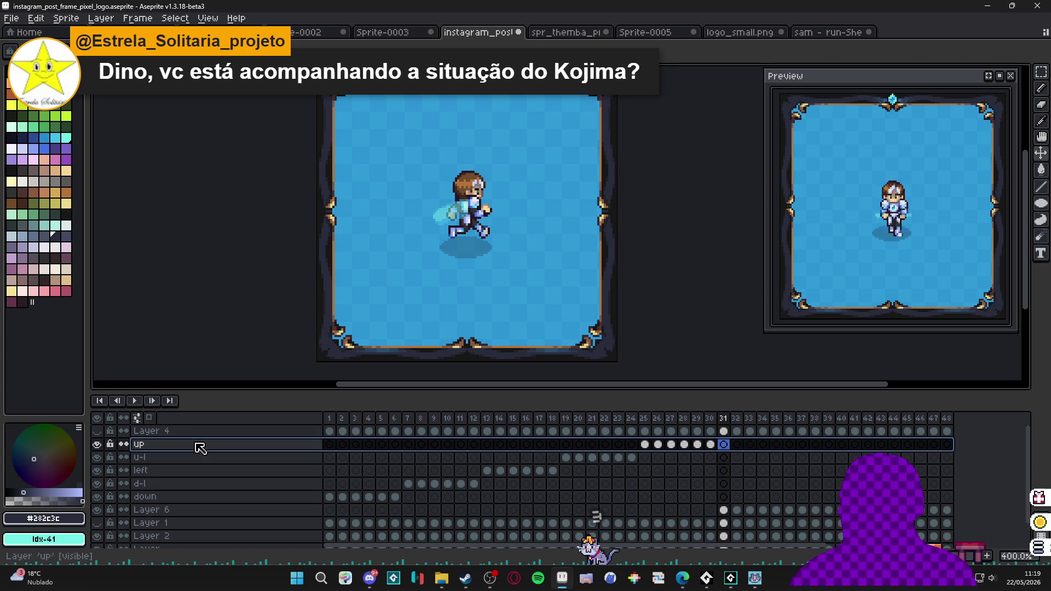
pyautogui.hotkey('shift', 'n')
pyautogui.doubleClick(196, 444)
pyautogui.write('u')
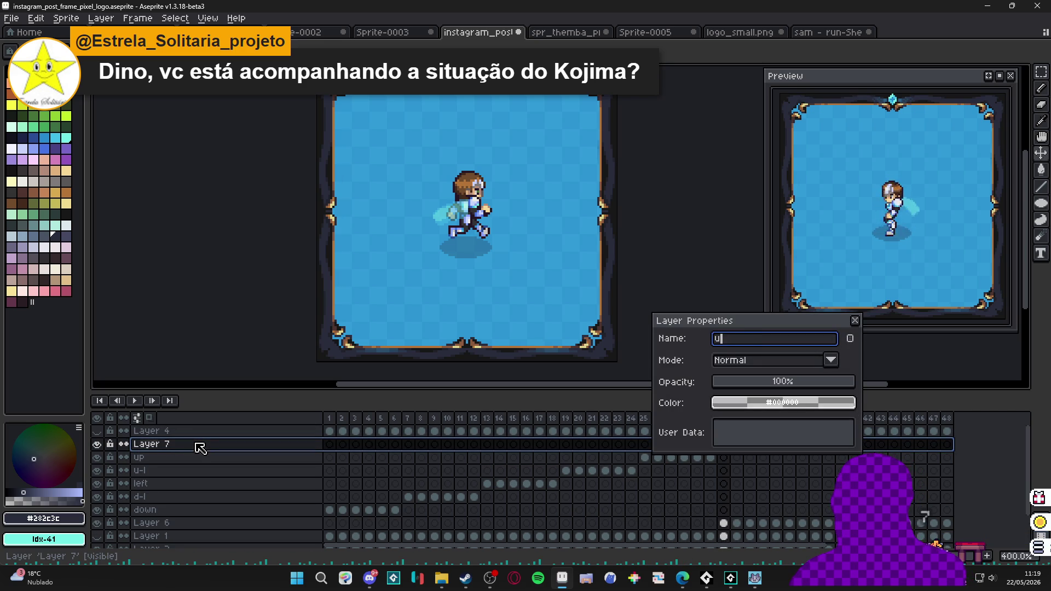
pyautogui.write('p')
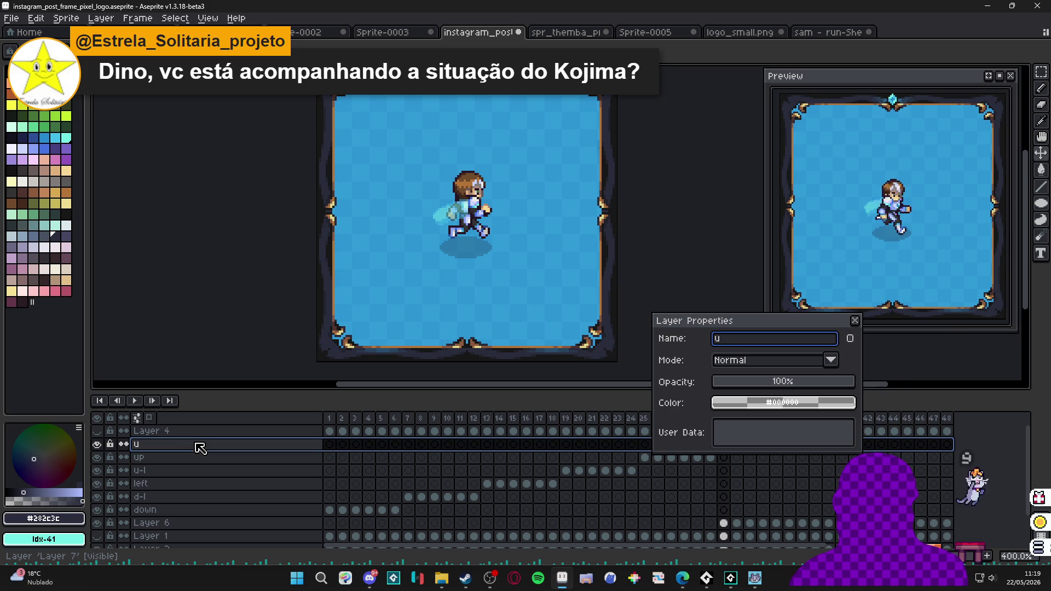
pyautogui.write('-r')
pyautogui.press('Return')
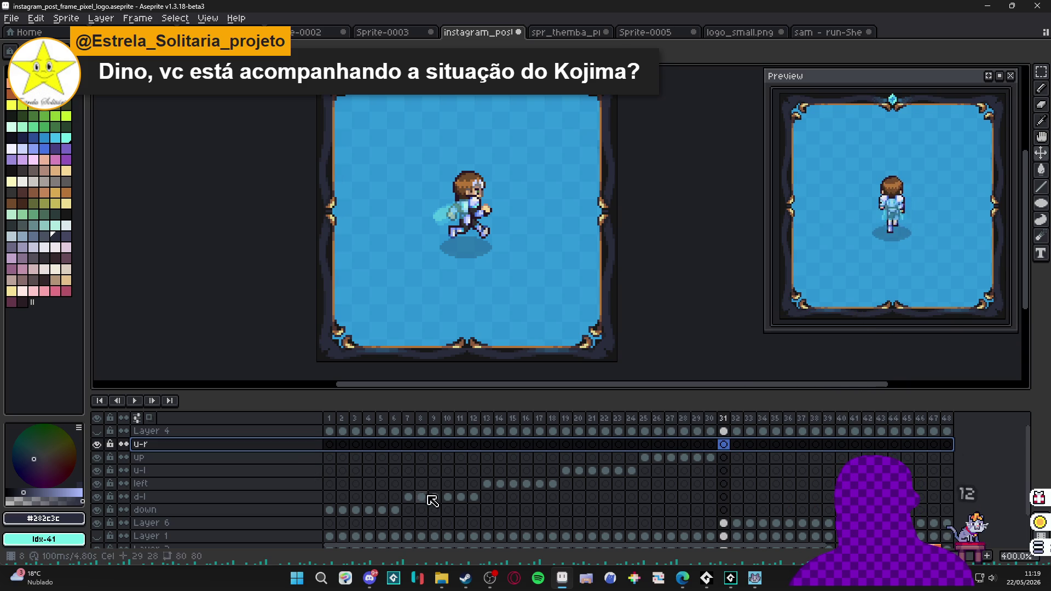
# Move Layer 6's up-right cels for frames 31–36 onto the u-r layer.
pyautogui.click(724, 524)
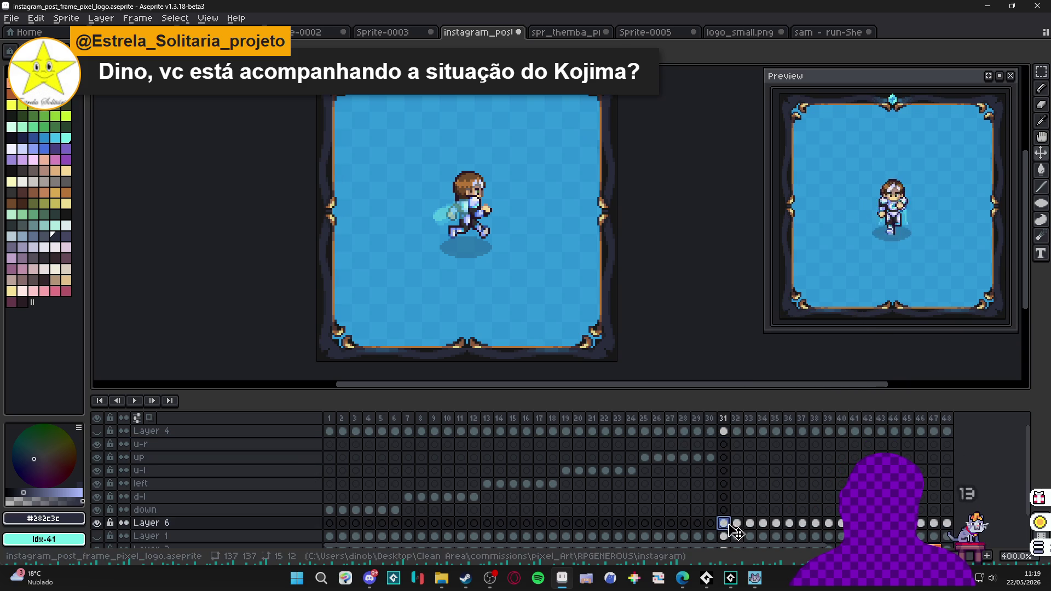
pyautogui.moveTo(728, 525)
pyautogui.mouseDown()
pyautogui.moveTo(806, 528)
pyautogui.moveTo(797, 530)
pyautogui.moveTo(774, 474)
pyautogui.moveTo(779, 445)
pyautogui.moveTo(786, 454)
pyautogui.mouseUp()
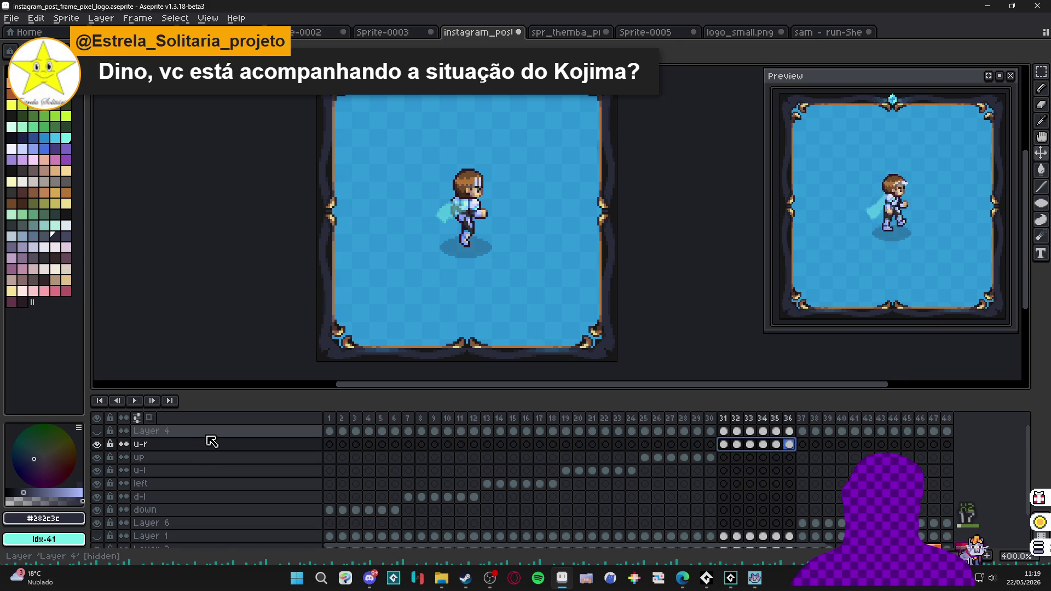
pyautogui.click(803, 523)
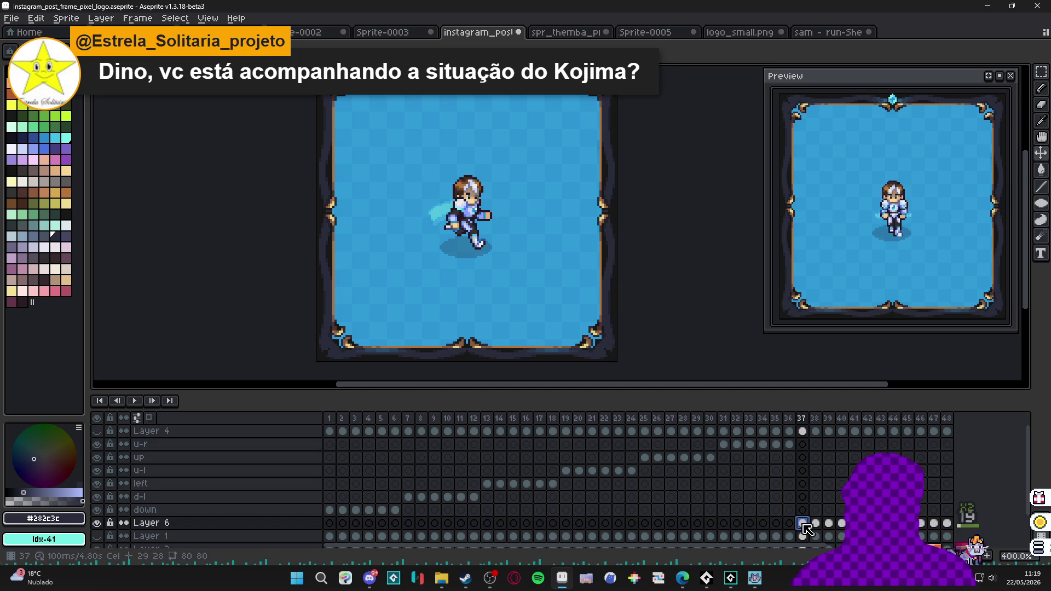
# Add a new layer above u-r and name it 'right'.
pyautogui.click(219, 446)
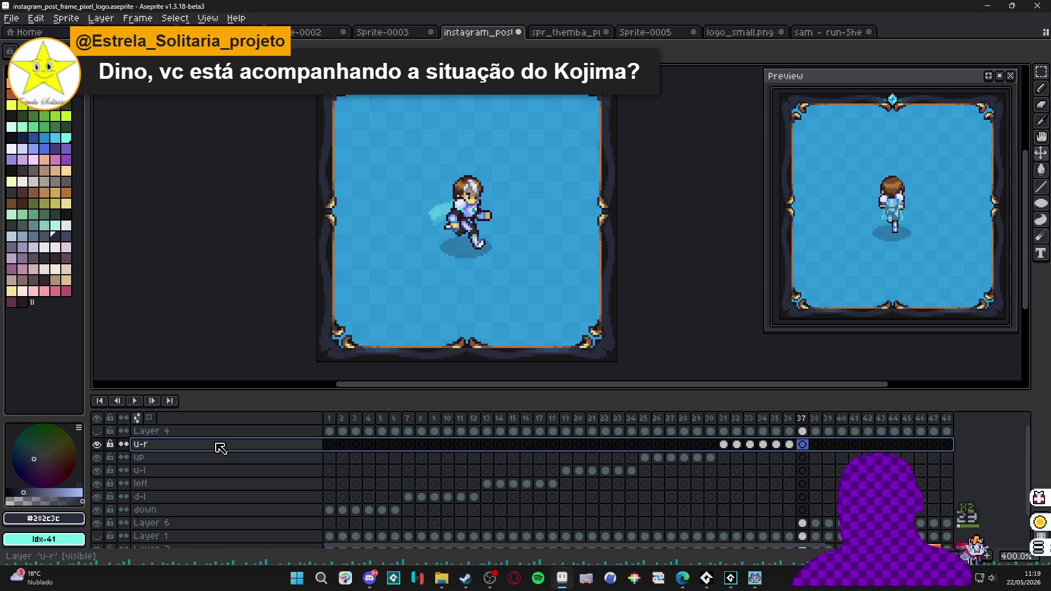
pyautogui.hotkey('shift', 'n')
pyautogui.doubleClick(221, 448)
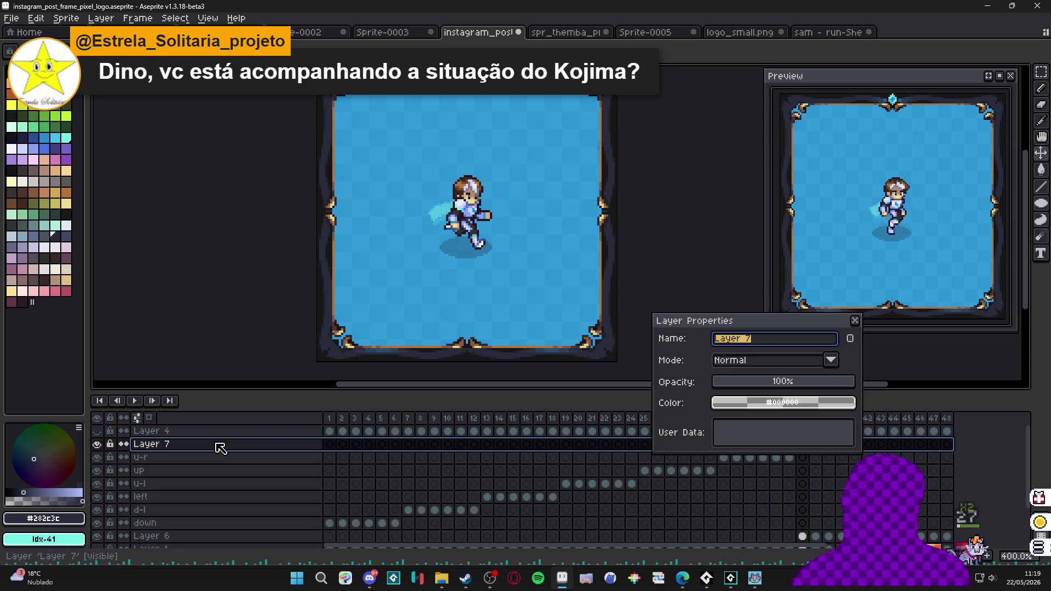
pyautogui.write('right')
pyautogui.press('Return')
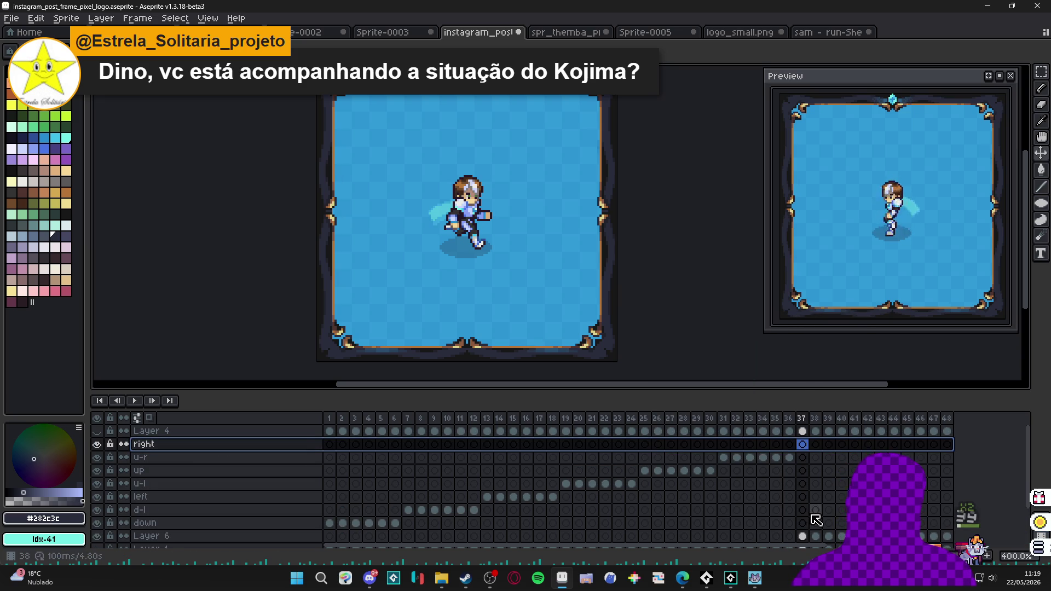
# Move Layer 6's cels for frames 37–42 onto 'right', leaving frame 43 onward.
pyautogui.scroll(-1, 816, 520)
pyautogui.moveTo(803, 523)
pyautogui.mouseDown()
pyautogui.moveTo(881, 522)
pyautogui.moveTo(867, 522)
pyautogui.moveTo(843, 477)
pyautogui.moveTo(849, 432)
pyautogui.mouseUp()
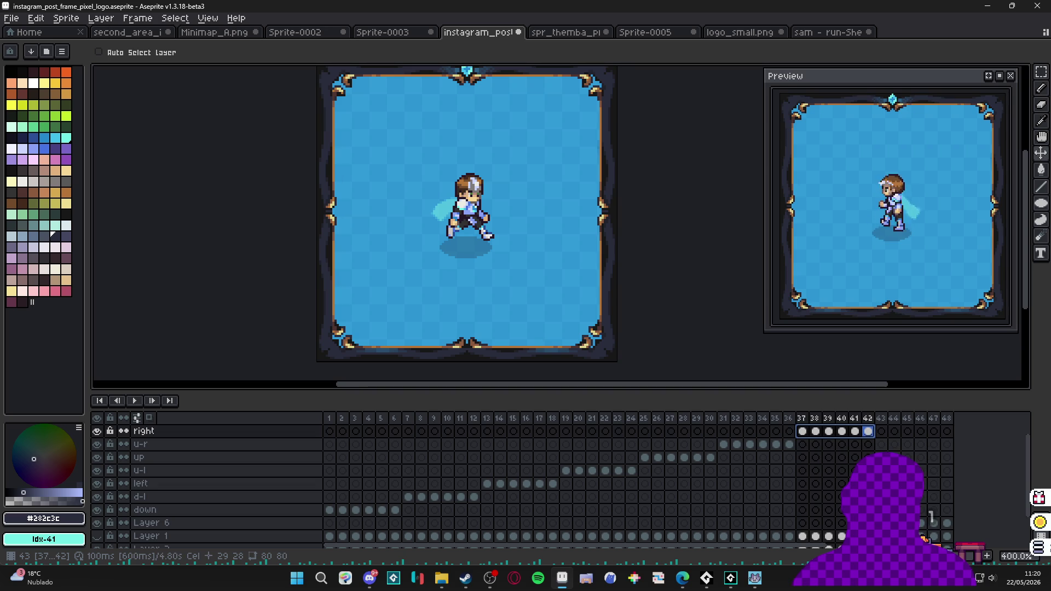
pyautogui.click(881, 523)
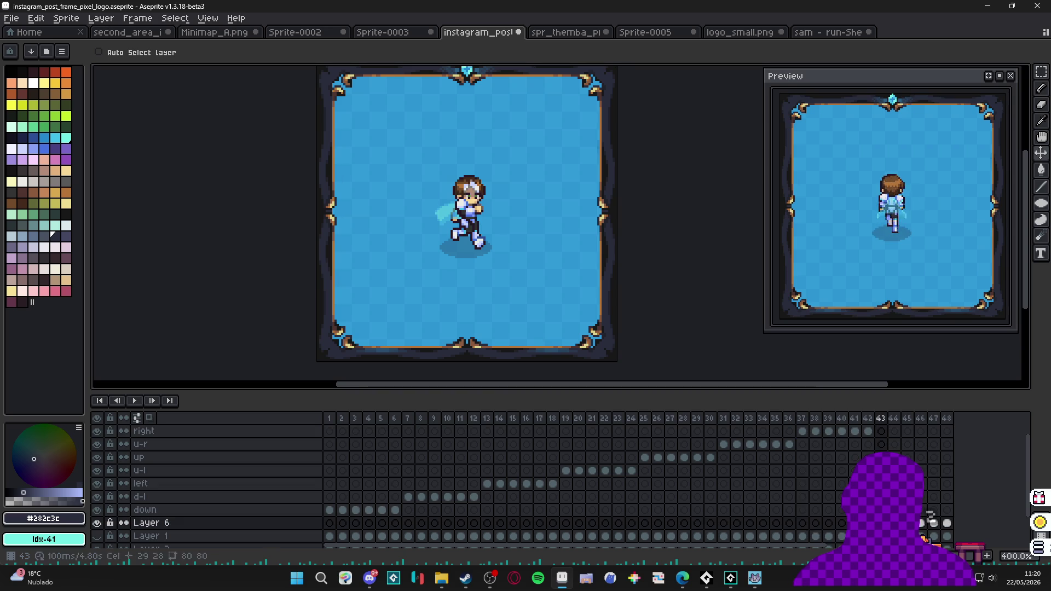
# Rename Layer 6 to 'd-r'.
pyautogui.doubleClick(154, 524)
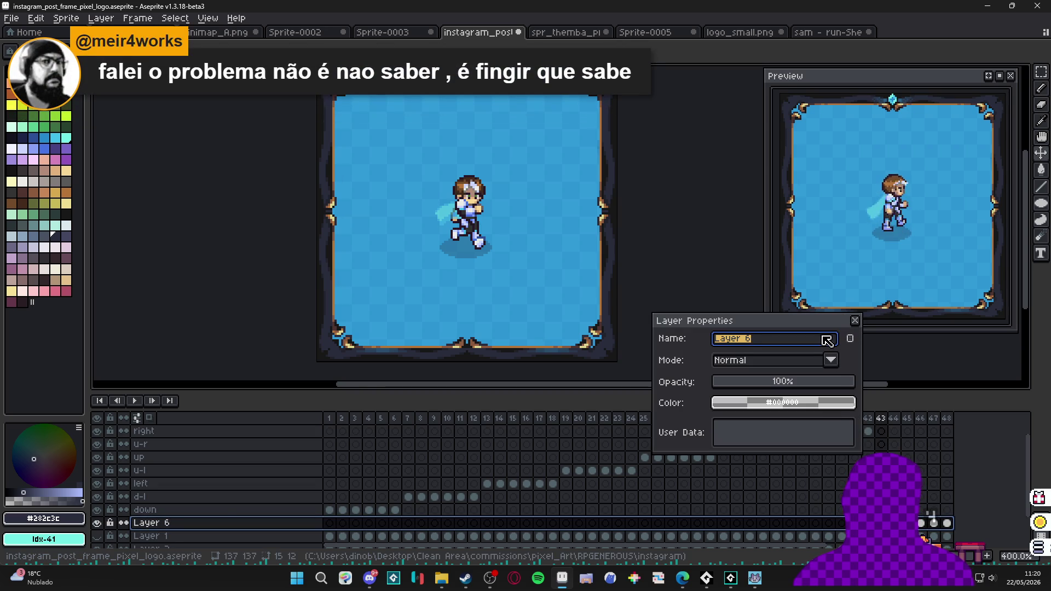
pyautogui.write('u')
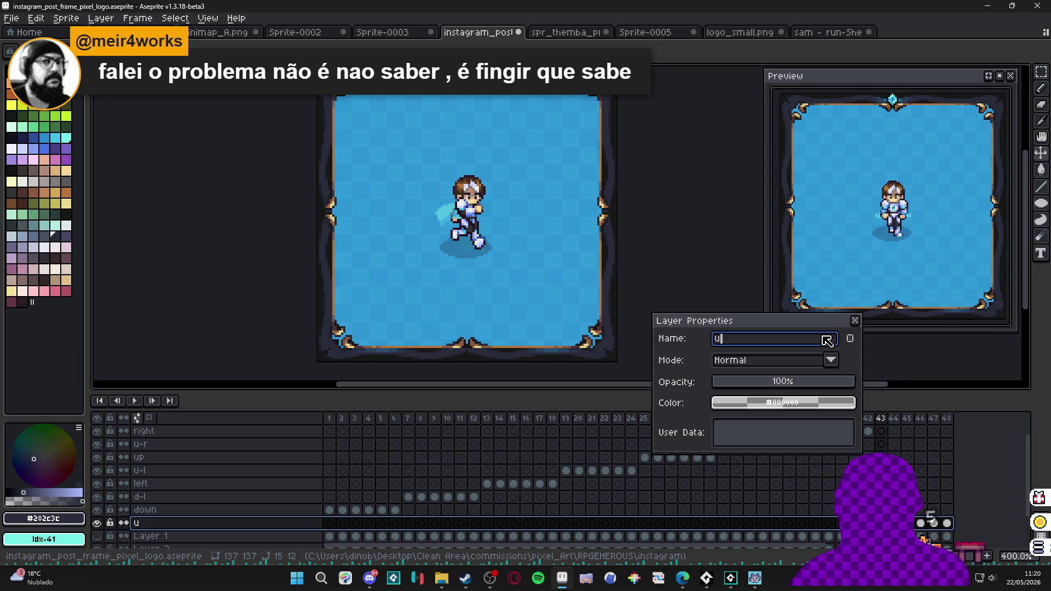
pyautogui.press('BackSpace')
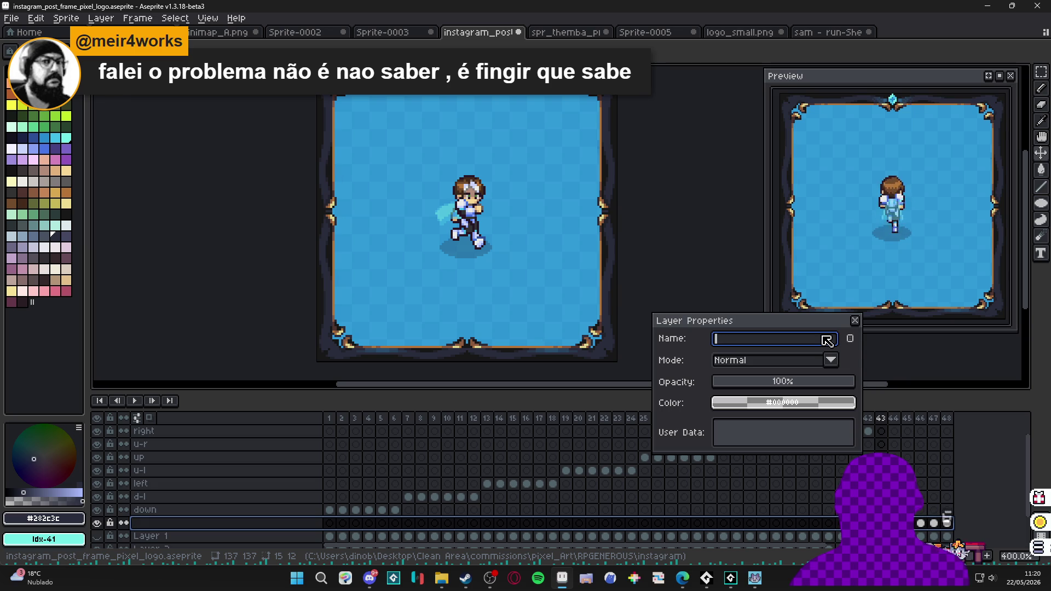
pyautogui.write('d-r')
pyautogui.press('Return')
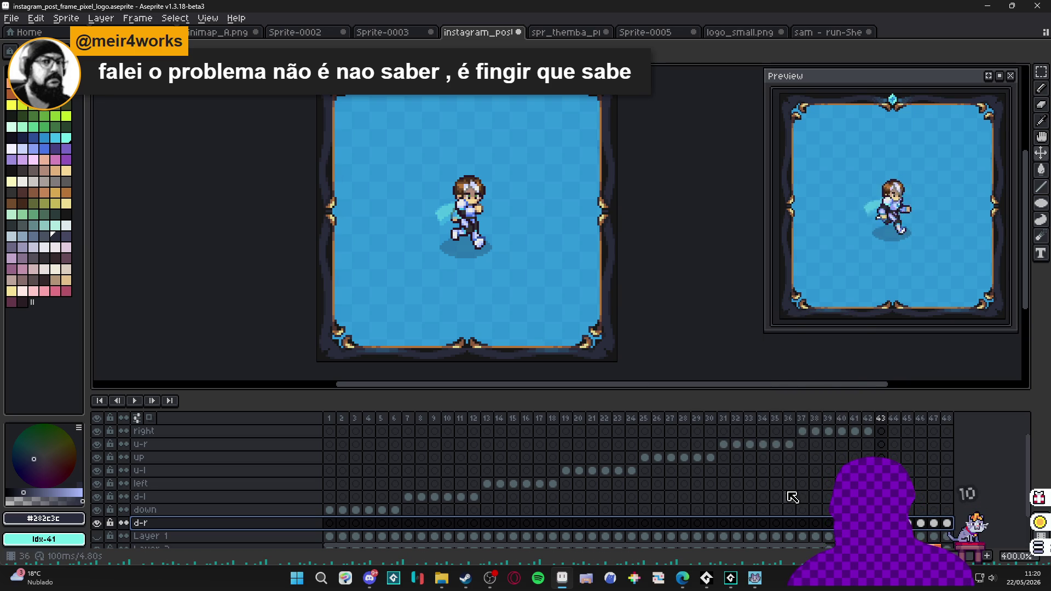
# Drag the d-r layer above 'right' in the layer stack, undoing a stray extra layer.
pyautogui.scroll(1, 803, 497)
pyautogui.scroll(-1, 804, 496)
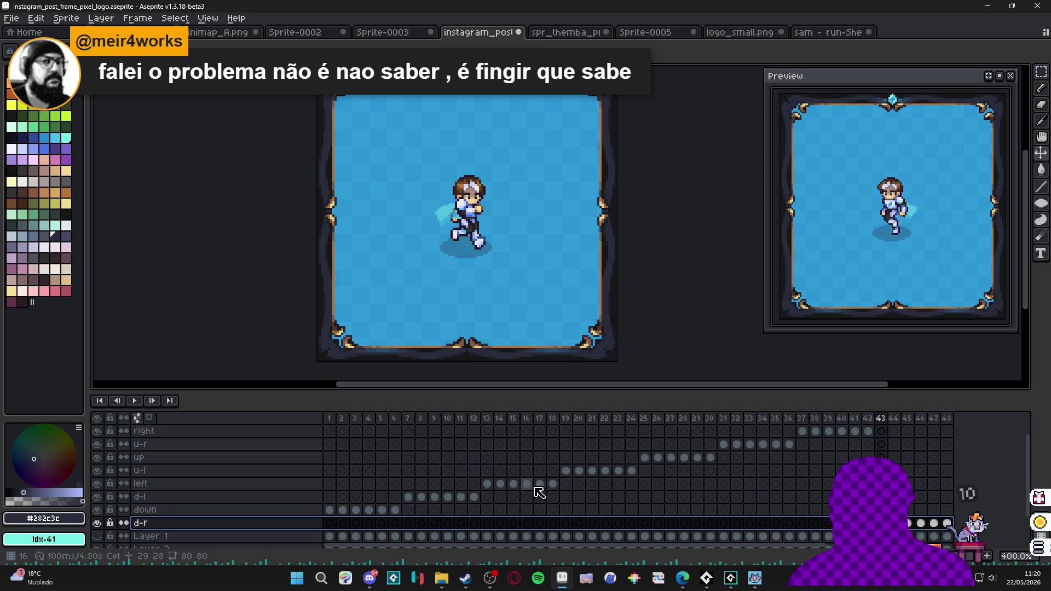
pyautogui.click(263, 436)
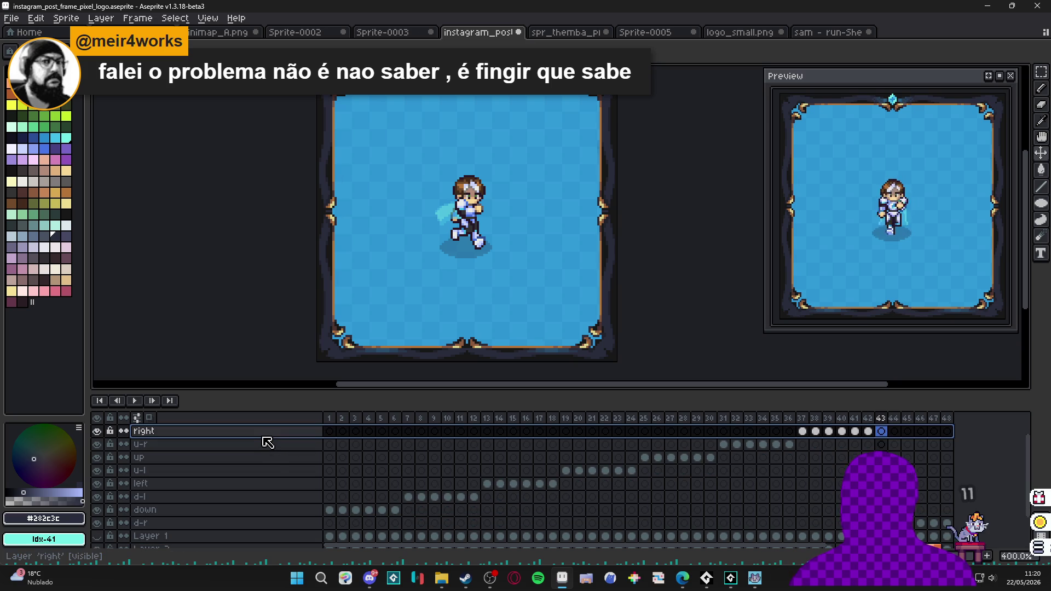
pyautogui.hotkey('shift', 'n')
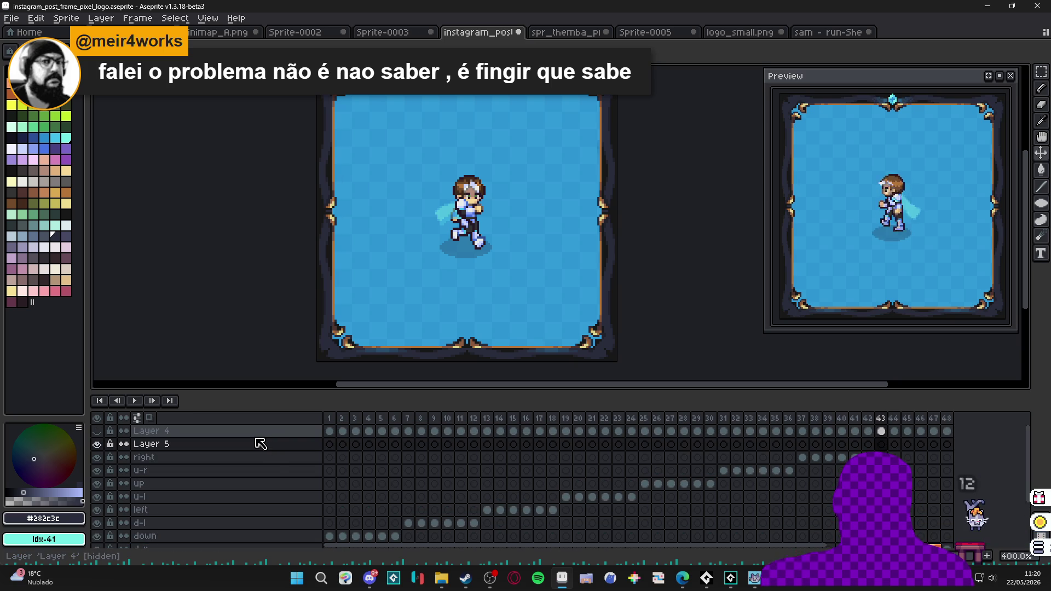
pyautogui.hotkey('ctrl', 'z')
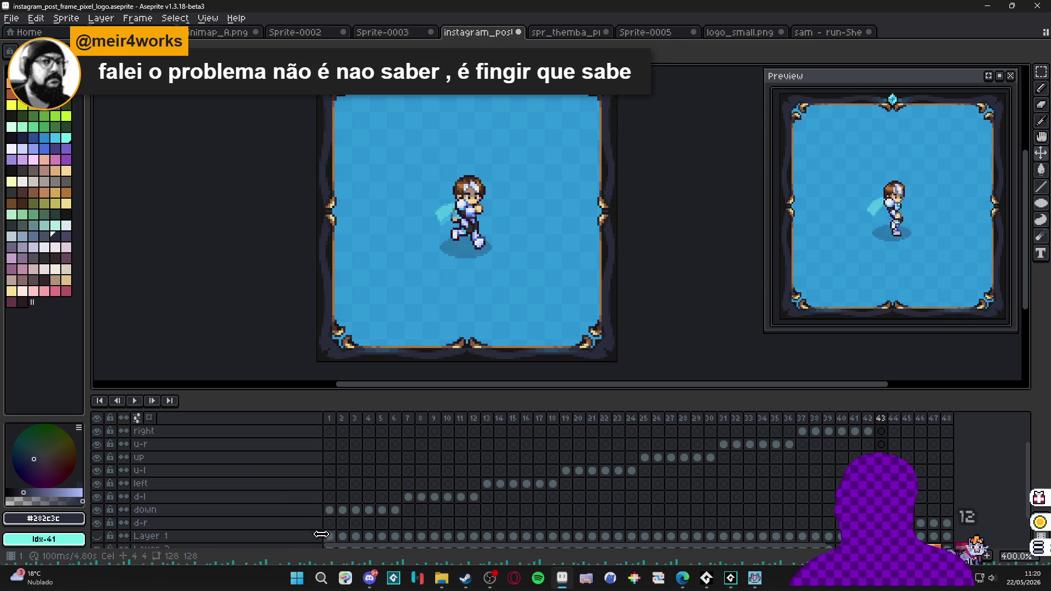
pyautogui.click(294, 525)
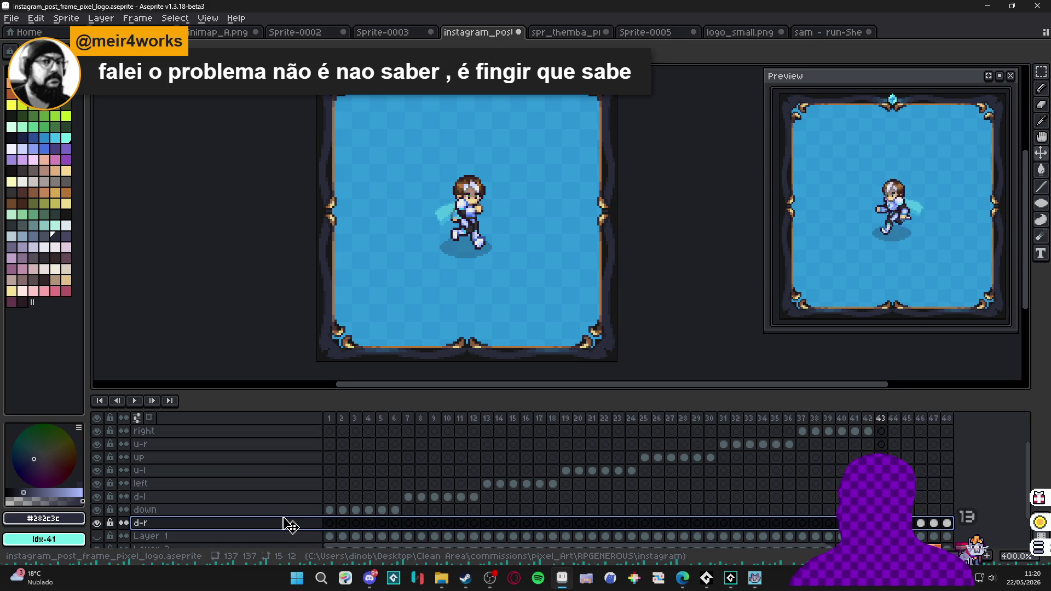
pyautogui.moveTo(290, 524)
pyautogui.mouseDown()
pyautogui.moveTo(272, 434)
pyautogui.moveTo(268, 454)
pyautogui.moveTo(284, 467)
pyautogui.moveTo(222, 458)
pyautogui.mouseUp()
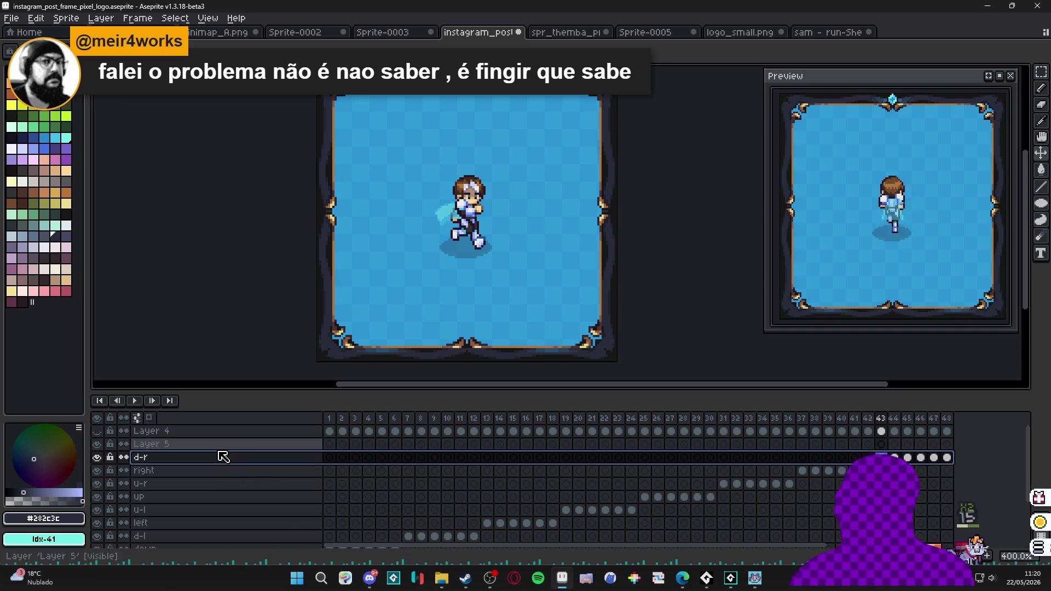
pyautogui.click(209, 446)
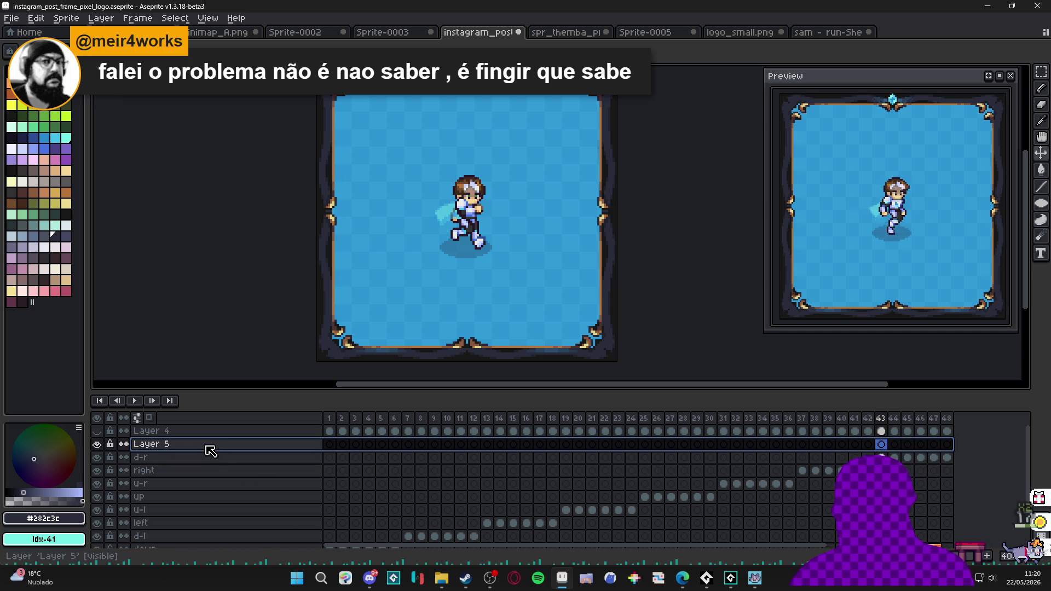
# Delete the empty Layer 5 and review d-l run frames 1–6.
pyautogui.press('Delete')
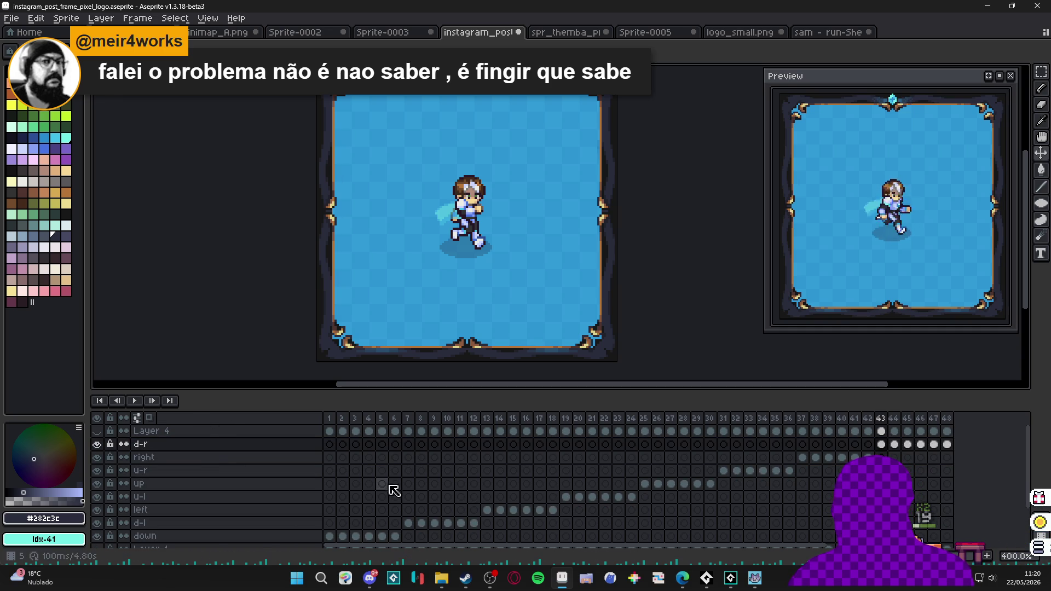
pyautogui.click(329, 523)
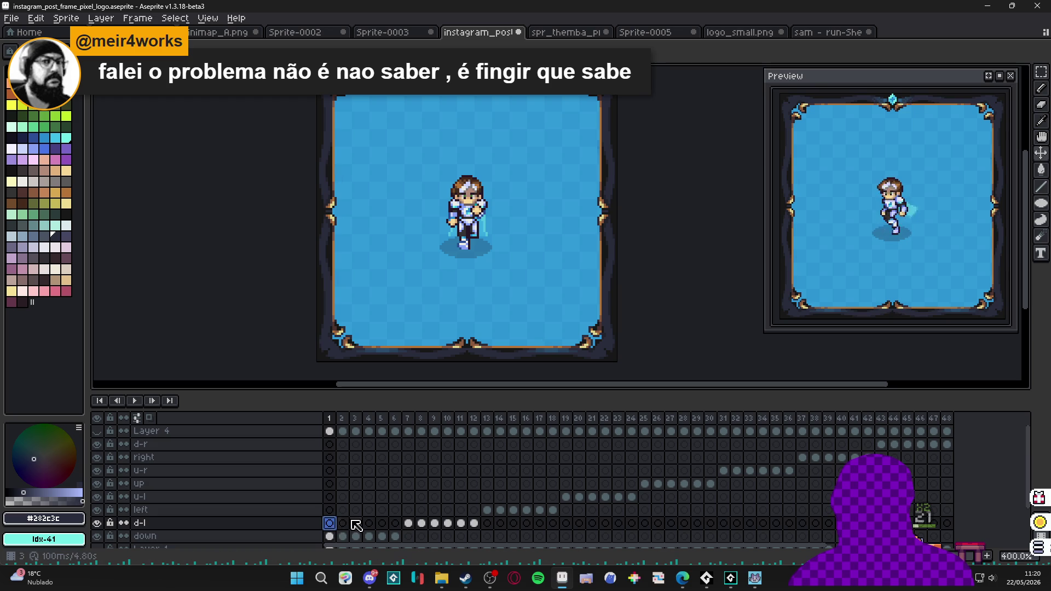
pyautogui.click(343, 523)
pyautogui.click(395, 523)
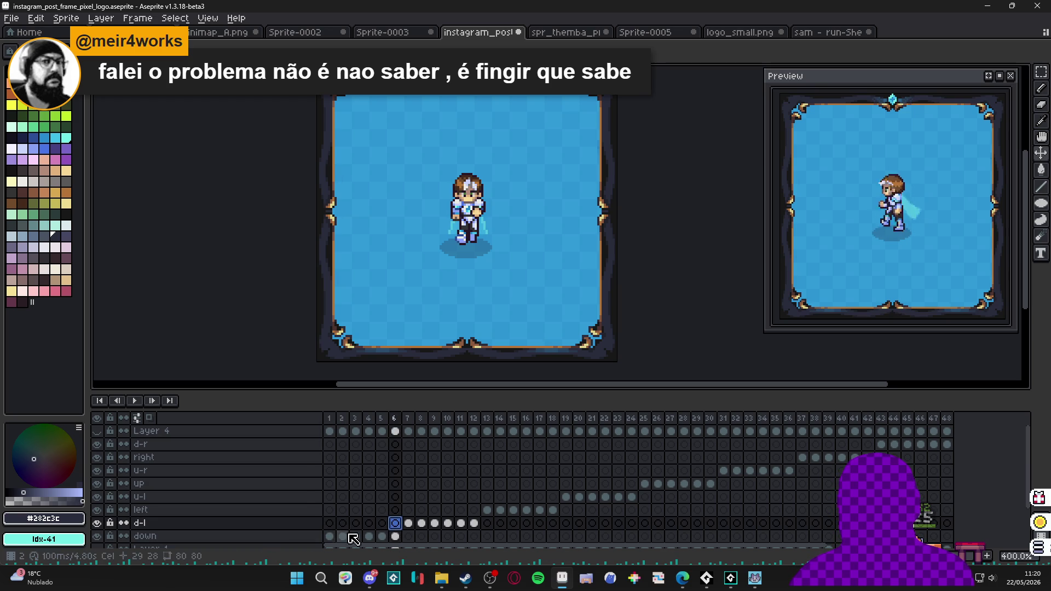
# Select the down layer's cels across frames 3–6.
pyautogui.click(395, 536)
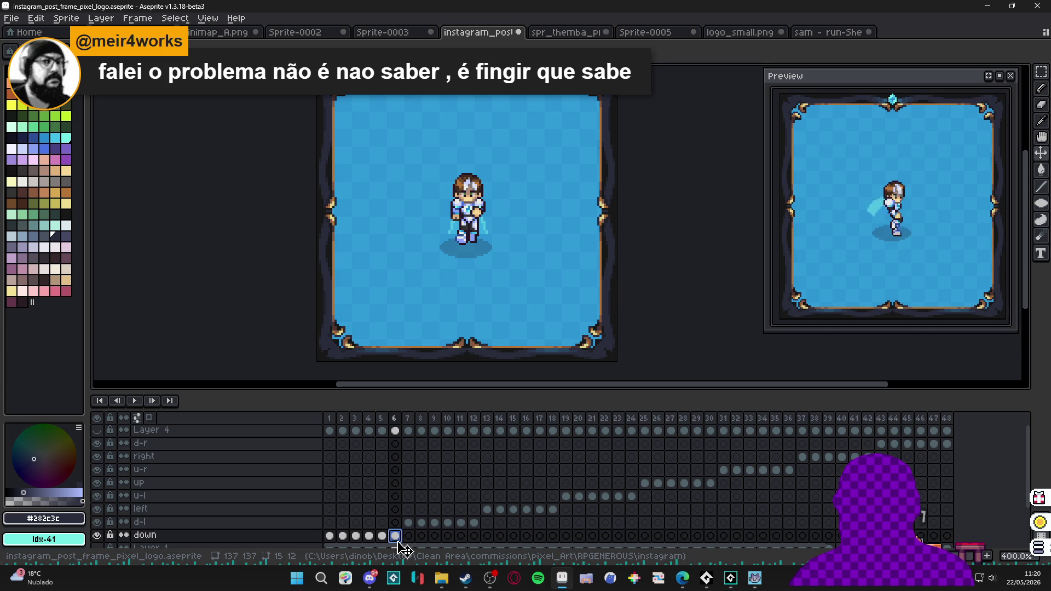
pyautogui.moveTo(395, 536); pyautogui.dragTo(330, 536)
pyautogui.scroll(-2, 364, 492)
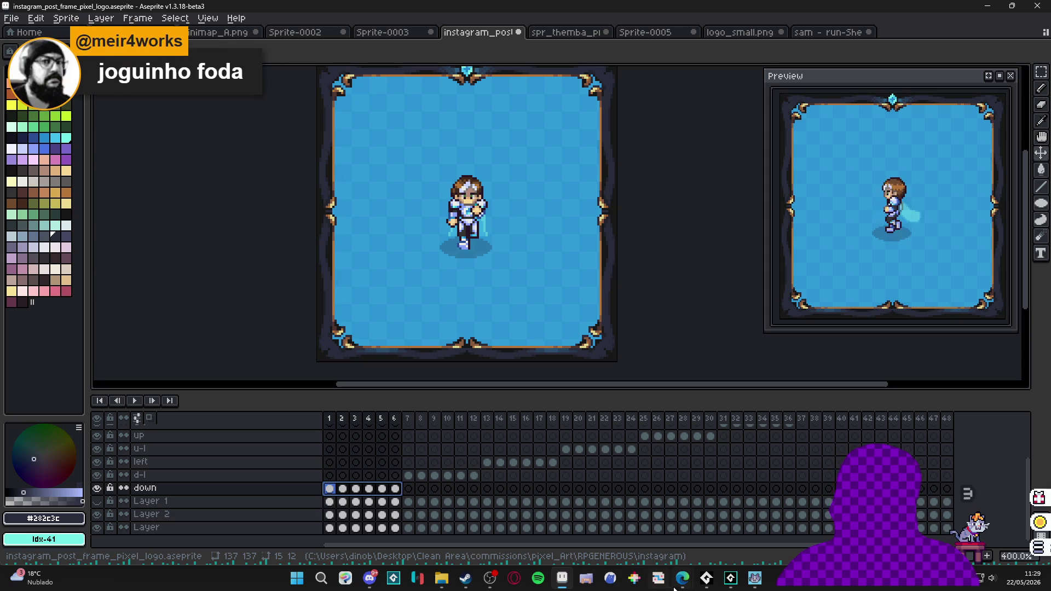
# Switch from Aseprite to the web browser.
pyautogui.moveTo(678, 582)
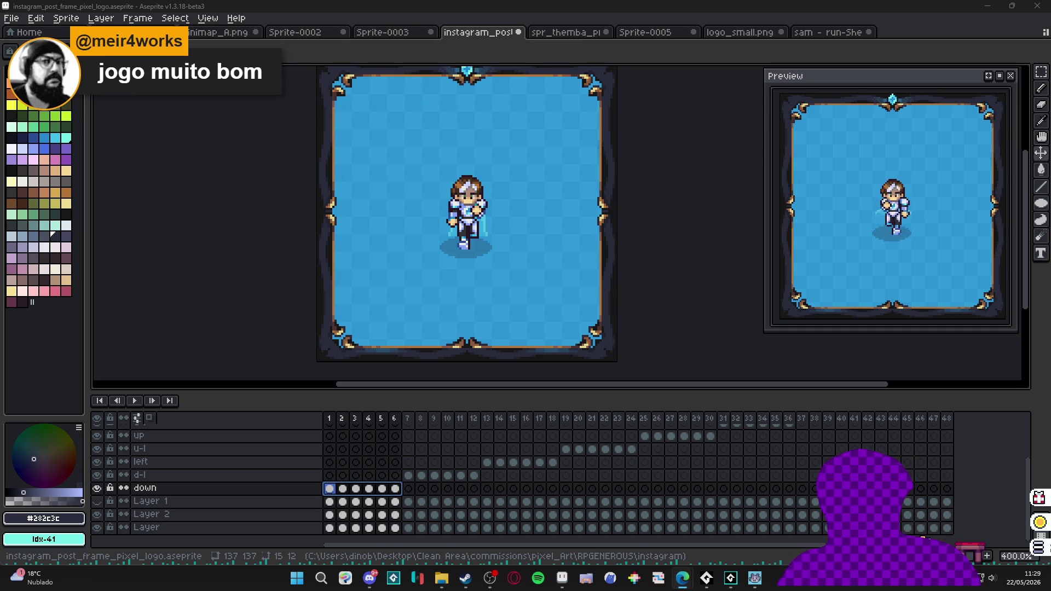
pyautogui.hotkey('alt', 'Tab')
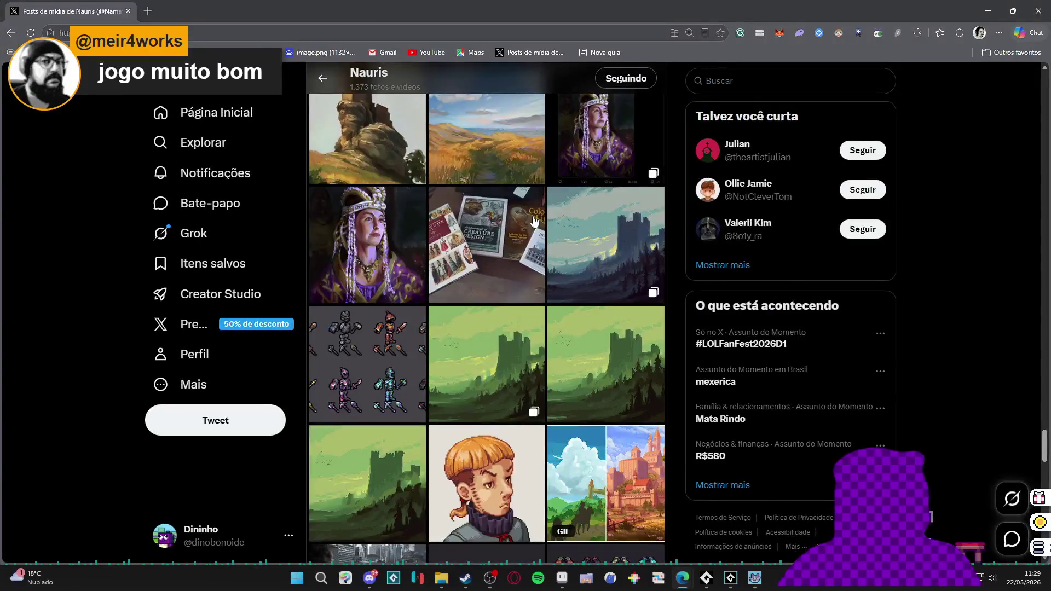
# Scroll far down the artist's Media grid on X, briefly scrolling back up once.
pyautogui.scroll(-10, 538, 202)
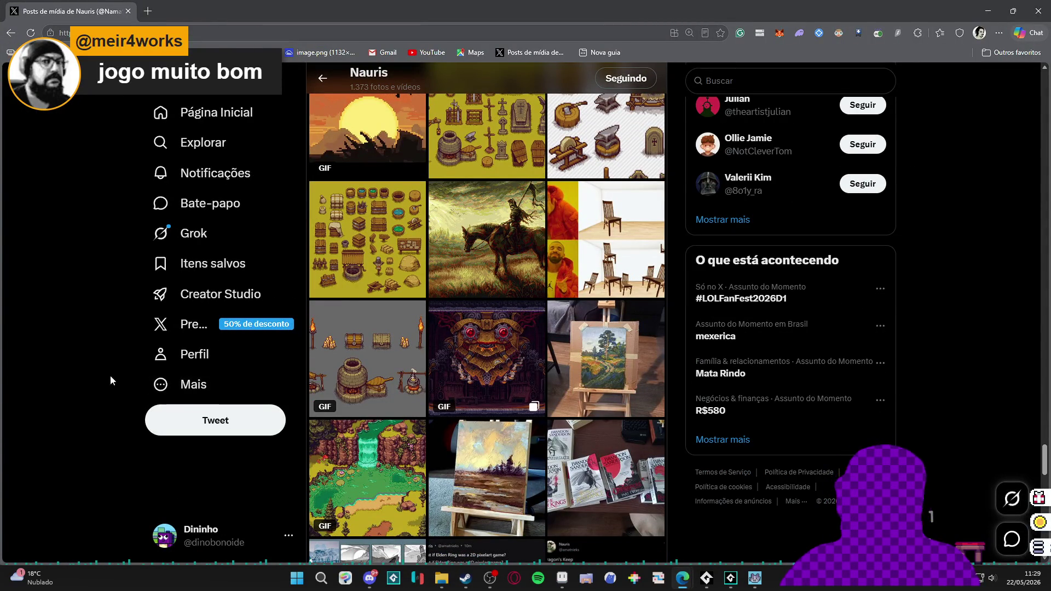
pyautogui.scroll(-3, 366, 356)
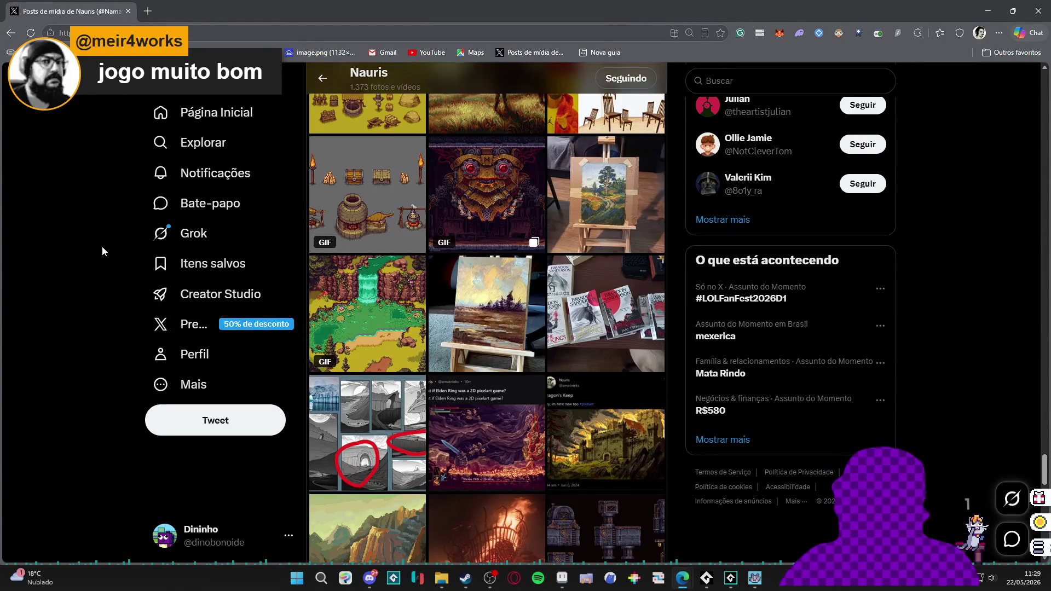
pyautogui.scroll(-15, 101, 246)
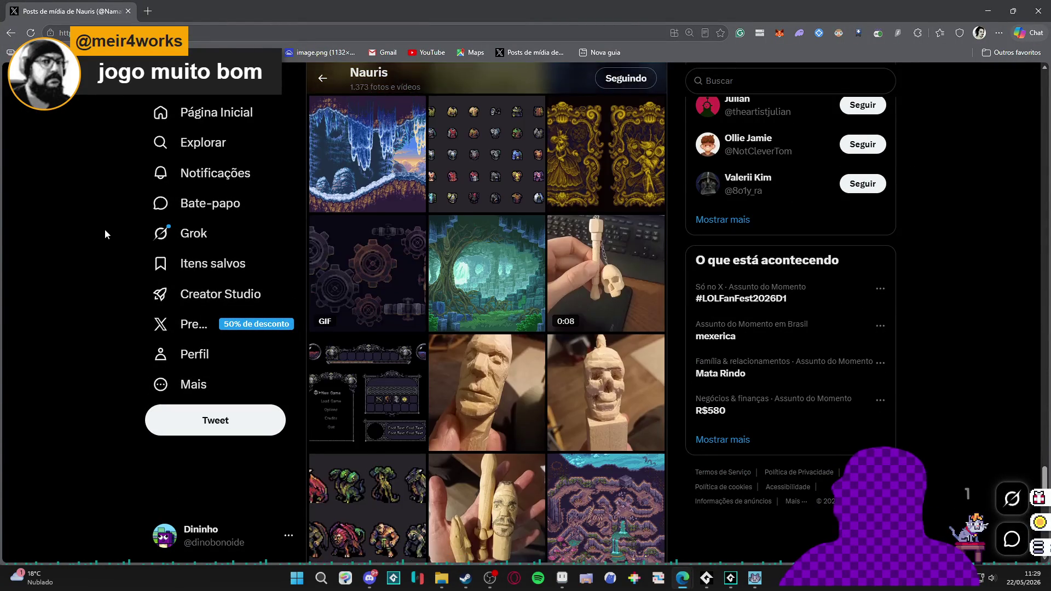
pyautogui.scroll(-15, 105, 234)
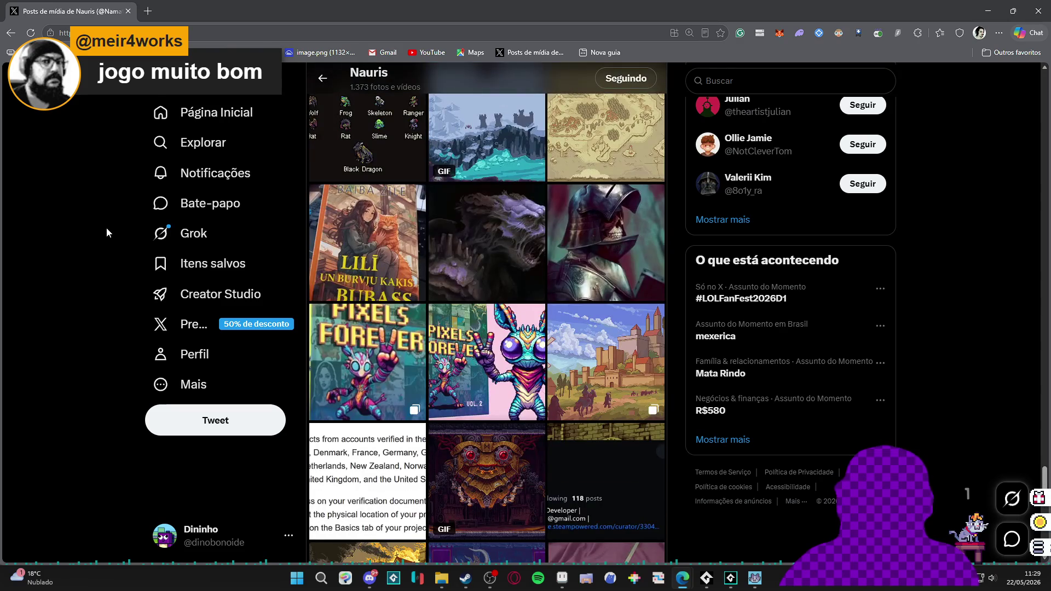
pyautogui.scroll(-15, 106, 228)
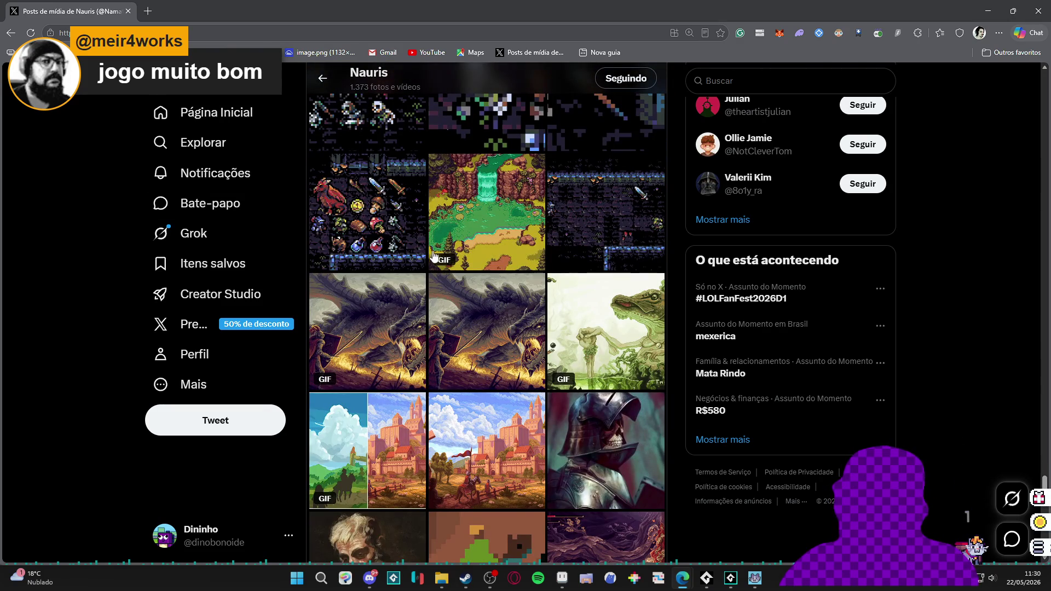
pyautogui.scroll(3, 388, 235)
pyautogui.scroll(2, 469, 270)
pyautogui.scroll(-5, 497, 268)
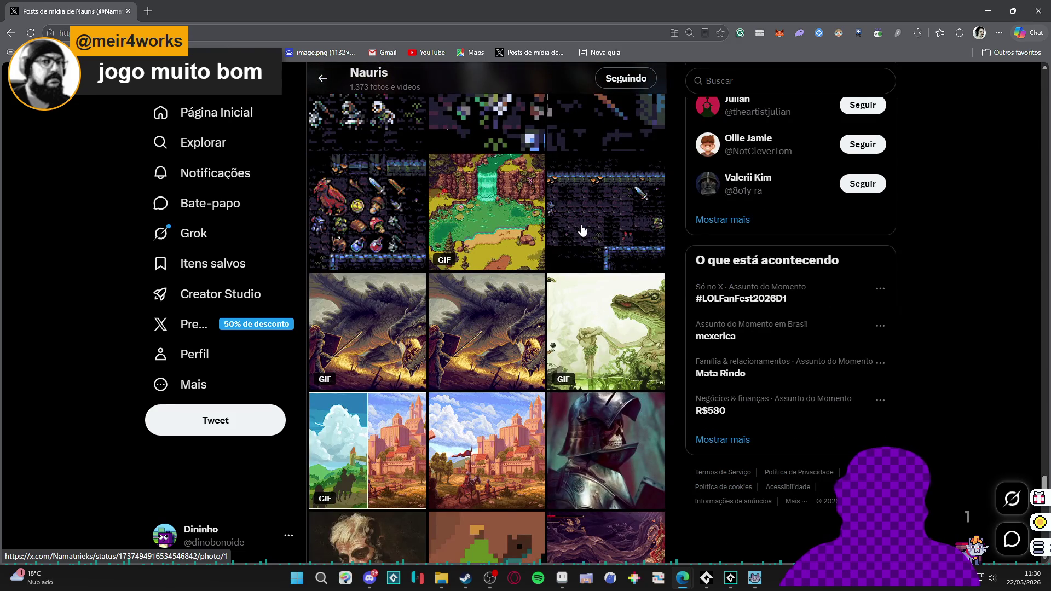
pyautogui.scroll(-5, 583, 229)
pyautogui.scroll(-5, 582, 228)
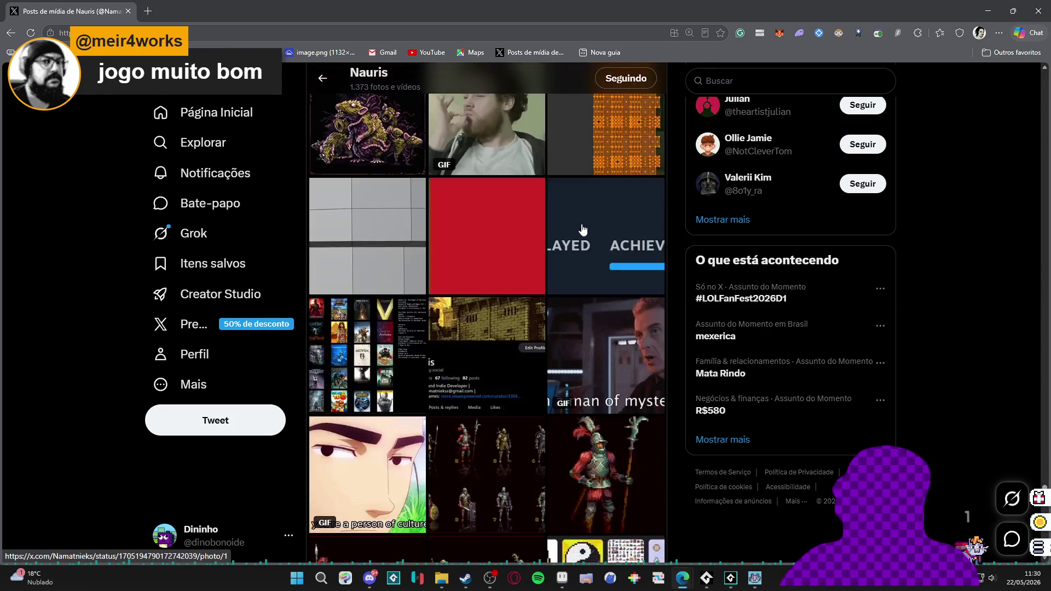
pyautogui.scroll(-5, 558, 227)
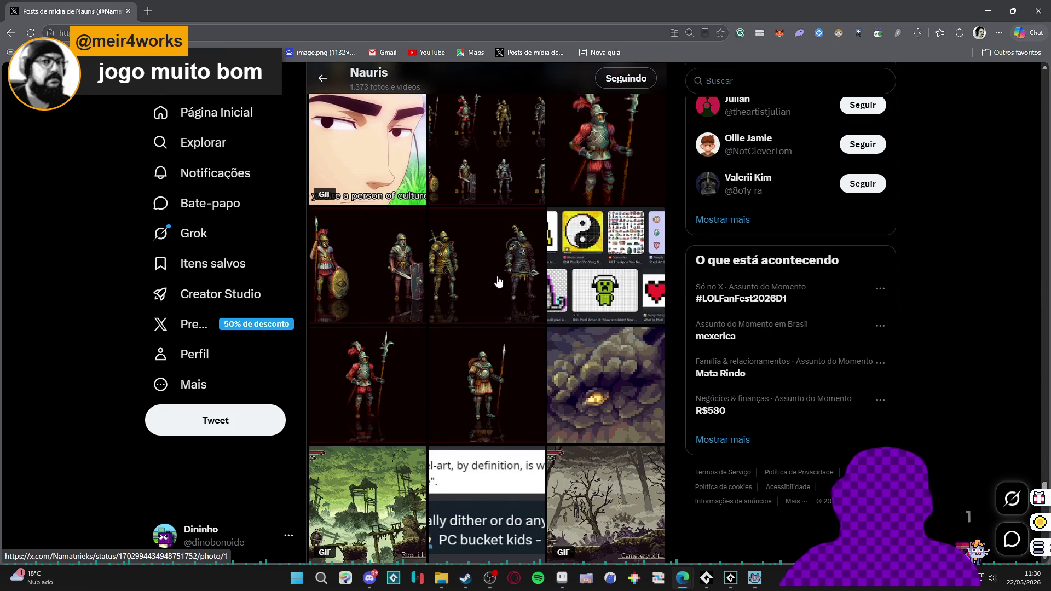
pyautogui.scroll(-10, 495, 277)
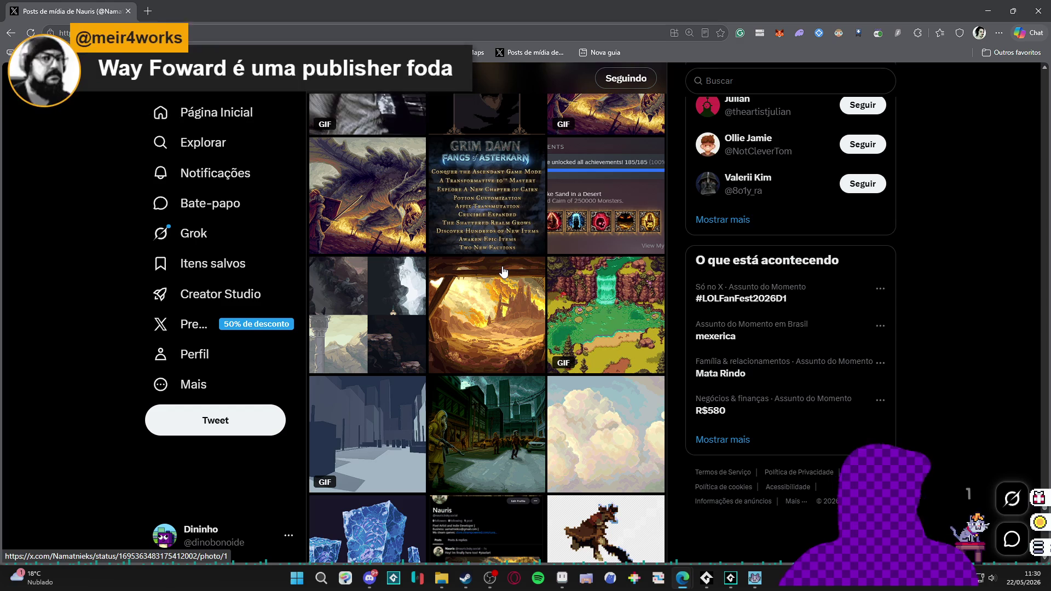
pyautogui.scroll(-1, 504, 272)
pyautogui.scroll(-4, 503, 272)
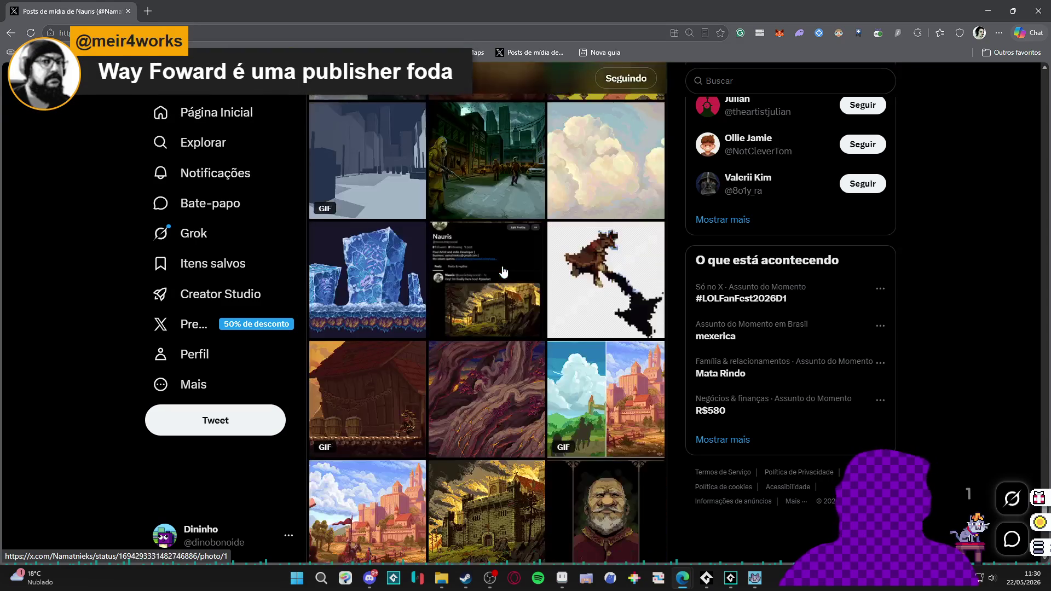
pyautogui.scroll(-5, 507, 267)
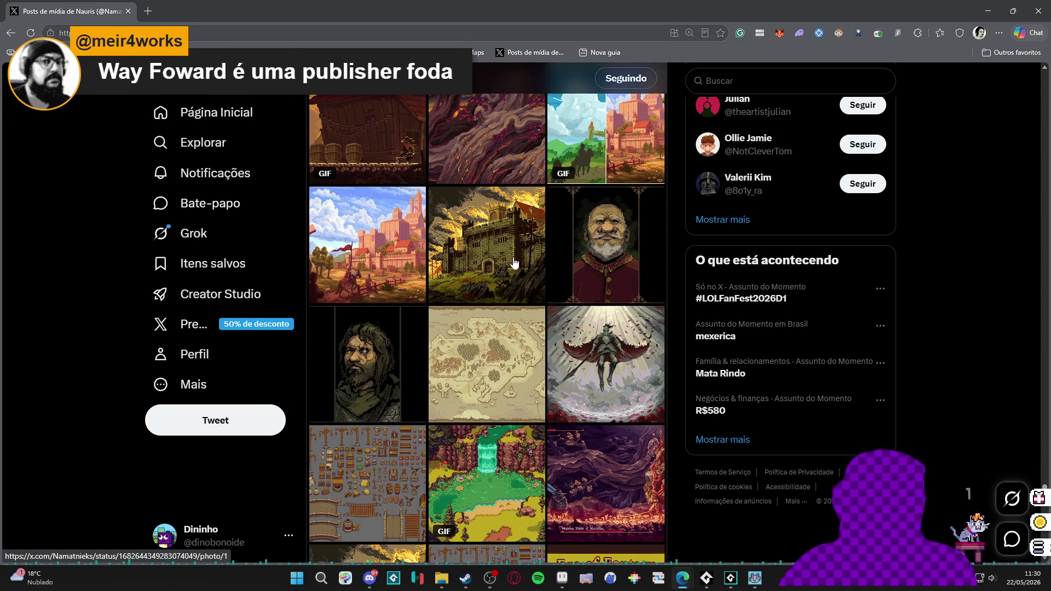
pyautogui.scroll(-6, 509, 266)
pyautogui.scroll(-2, 515, 263)
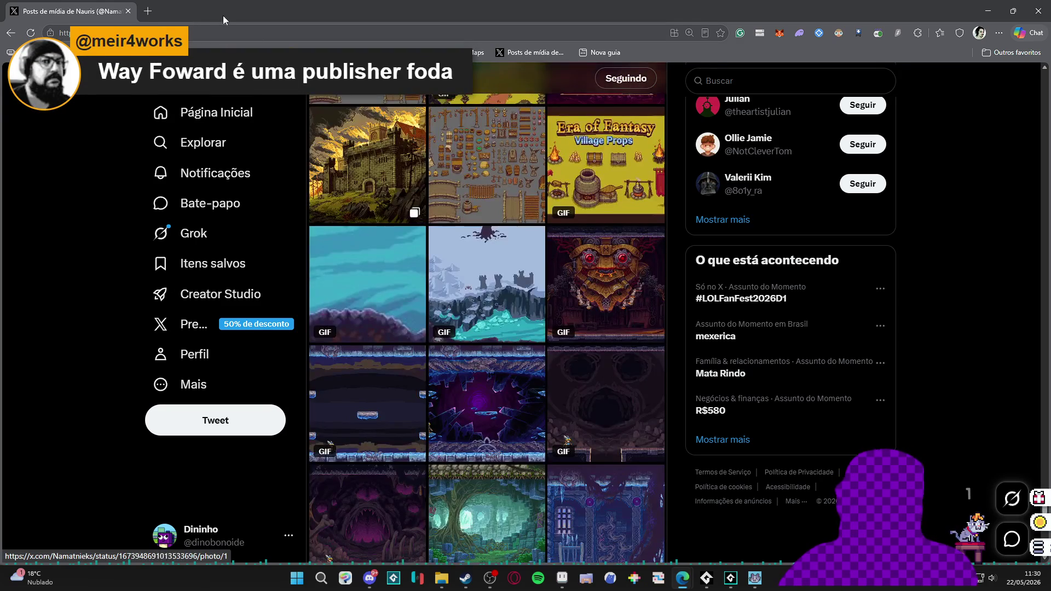
# Keep scrolling further through the media posts, then switch back to Aseprite.
pyautogui.click(208, 36)
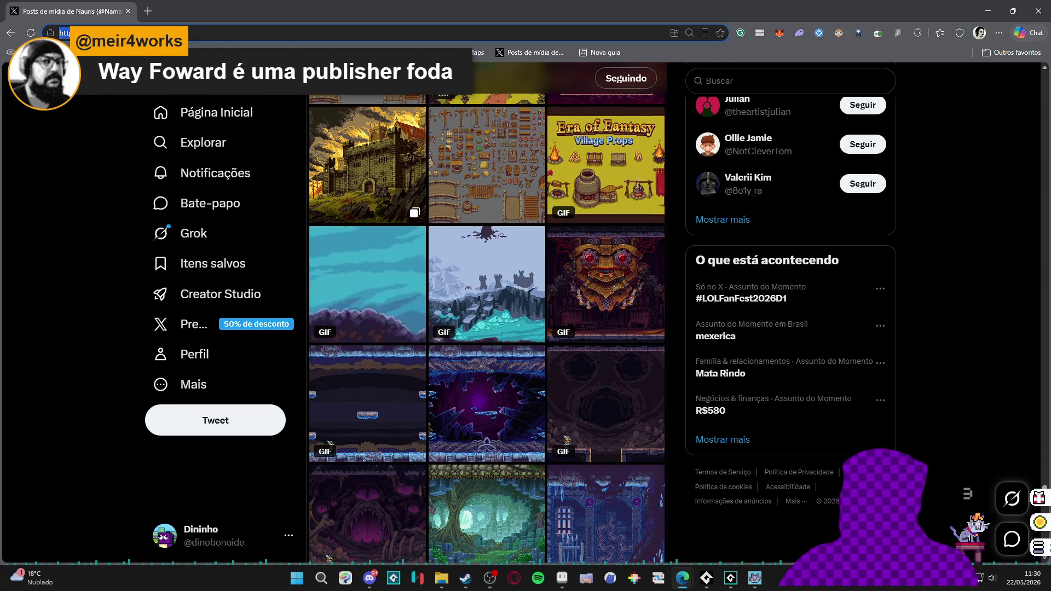
pyautogui.click(100, 329)
pyautogui.scroll(-5, 112, 296)
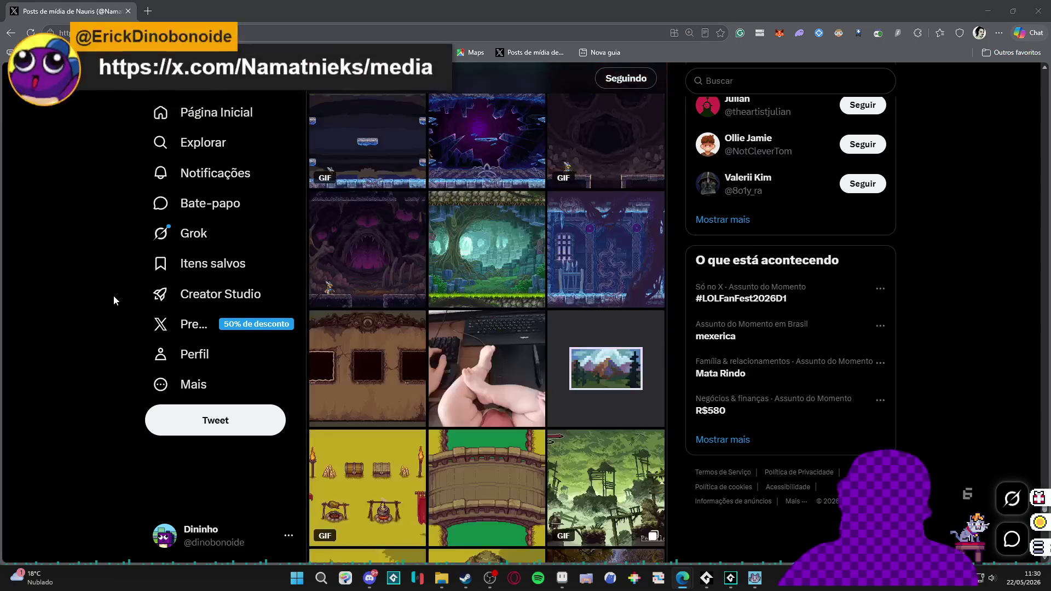
pyautogui.scroll(-5, 113, 295)
pyautogui.scroll(-6, 113, 296)
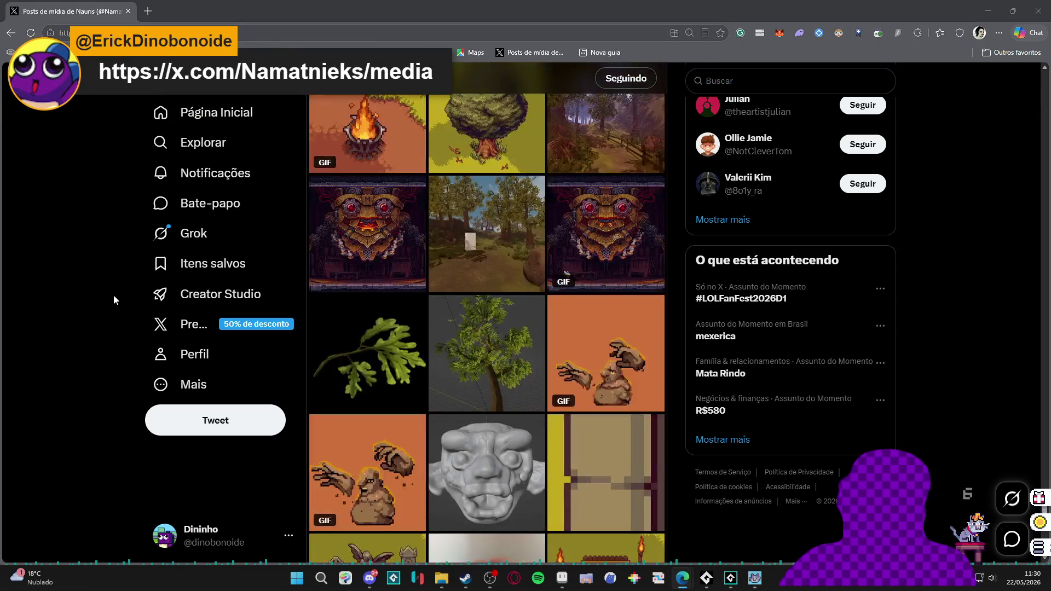
pyautogui.scroll(-5, 117, 289)
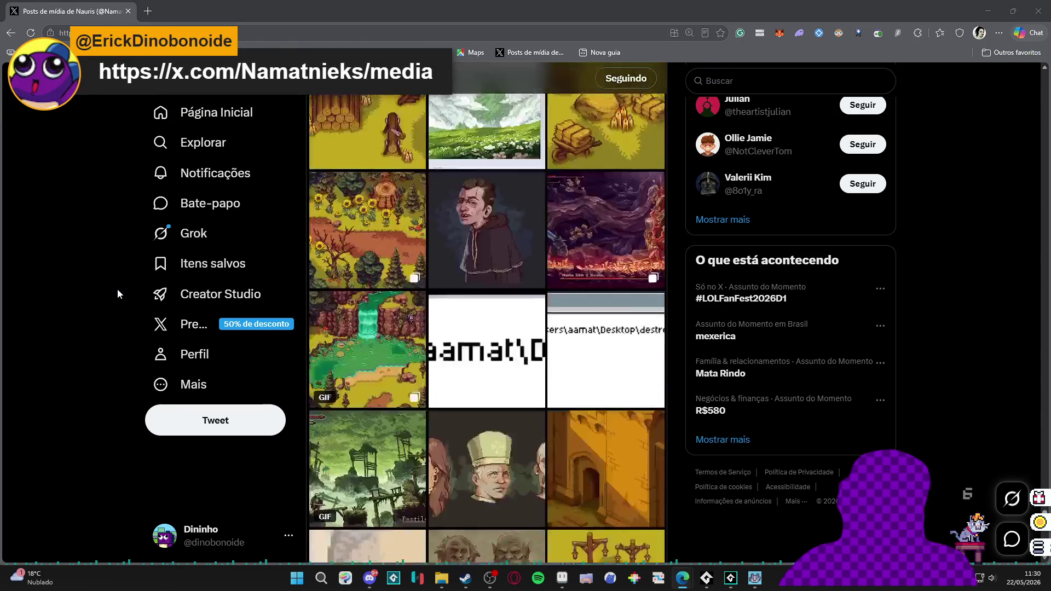
pyautogui.scroll(-5, 117, 288)
pyautogui.scroll(-10, 117, 287)
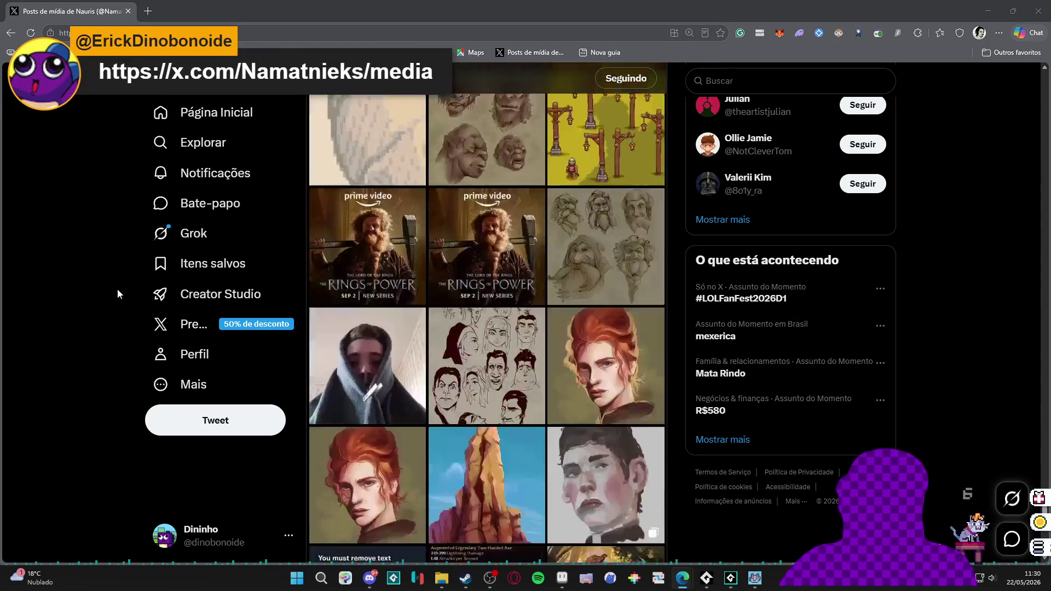
pyautogui.hotkey('alt', 'Tab')
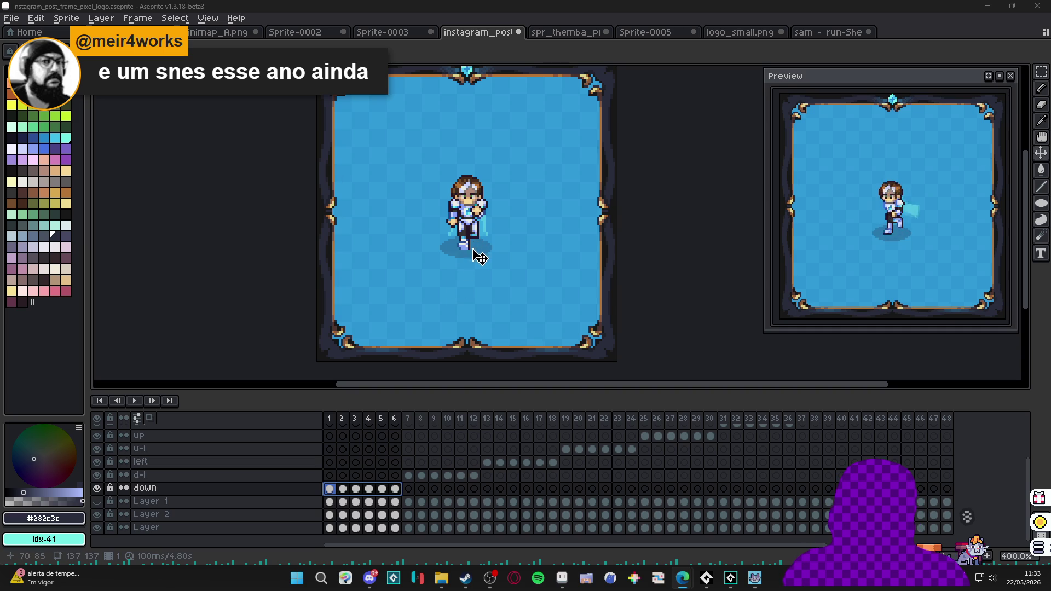
pyautogui.moveTo(468, 230); pyautogui.dragTo(483, 298)
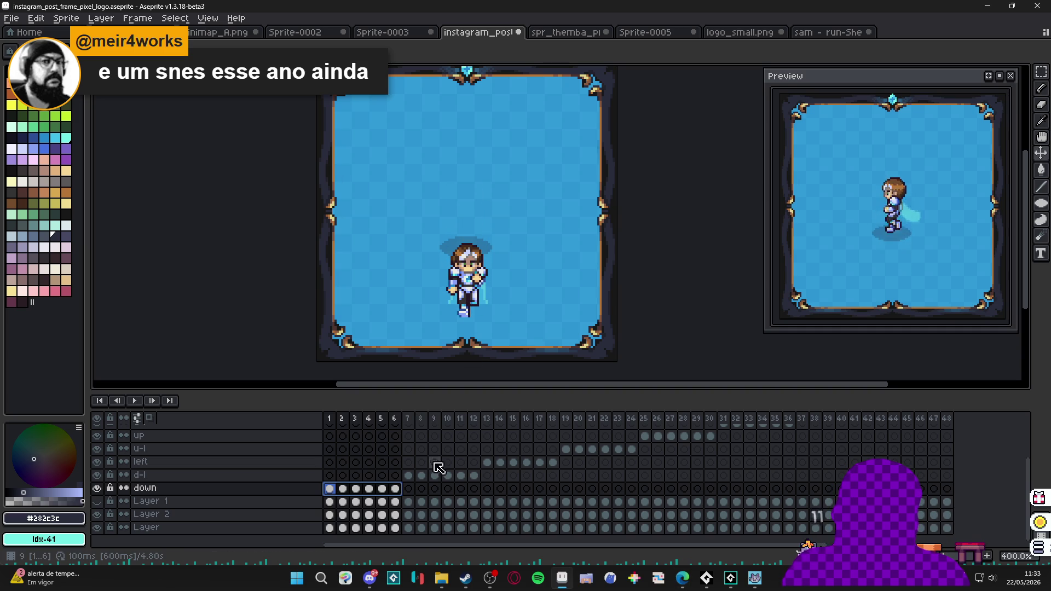
# Move the d-l layer's run cels from frames 7–12 to frames 1–6.
pyautogui.click(409, 420)
pyautogui.moveTo(408, 487); pyautogui.dragTo(475, 478)
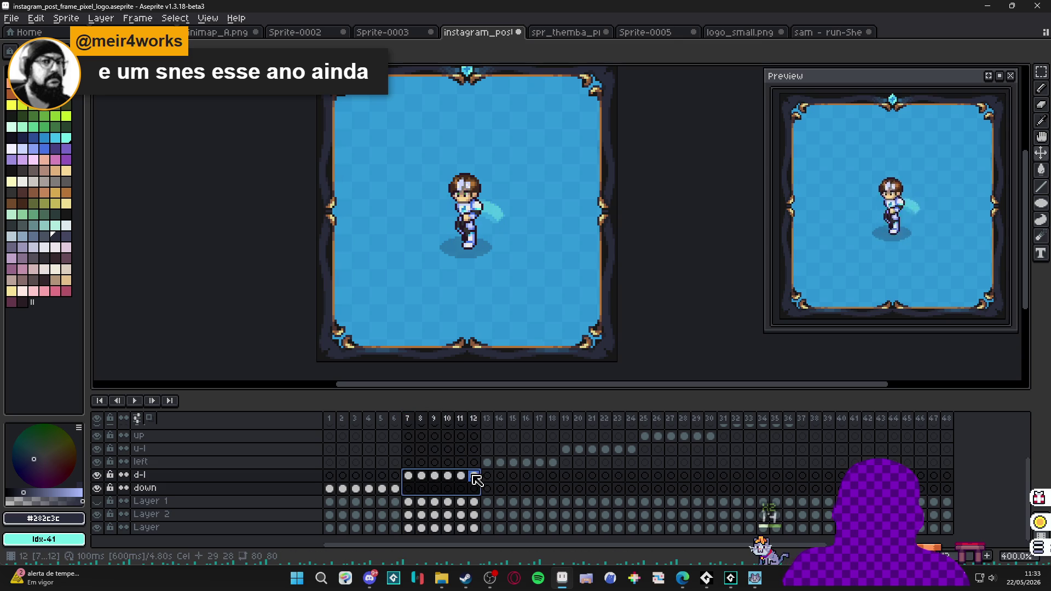
pyautogui.moveTo(409, 476); pyautogui.dragTo(476, 476)
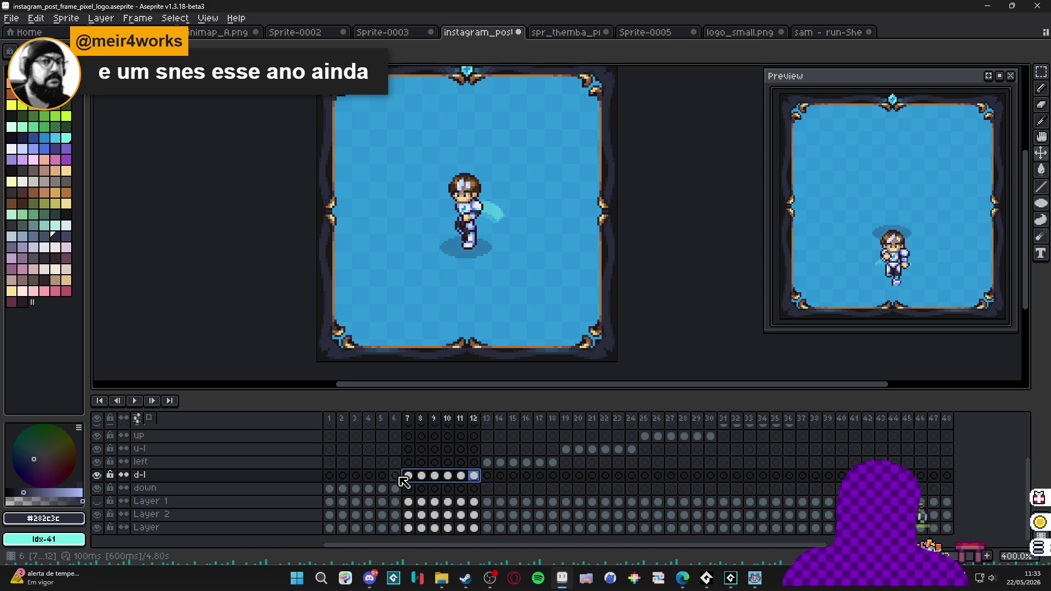
pyautogui.moveTo(408, 478); pyautogui.dragTo(335, 485)
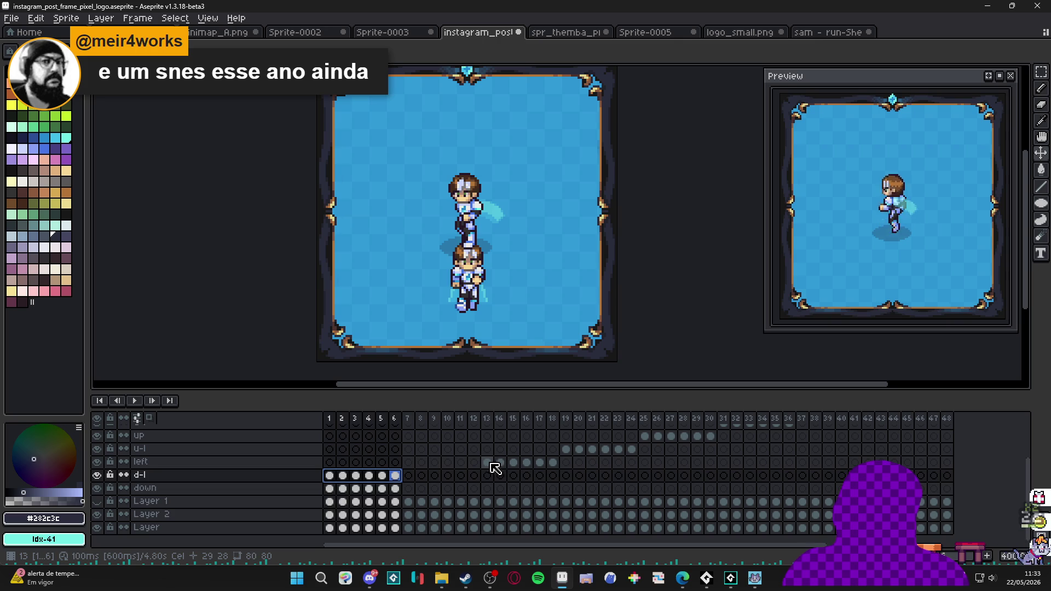
# Move the left layer's cels 13–18 and the u-l cels to frames 1–6.
pyautogui.click(488, 466)
pyautogui.moveTo(492, 470)
pyautogui.mouseDown()
pyautogui.moveTo(553, 466)
pyautogui.moveTo(442, 469)
pyautogui.mouseUp()
pyautogui.moveTo(339, 468); pyautogui.dragTo(340, 468)
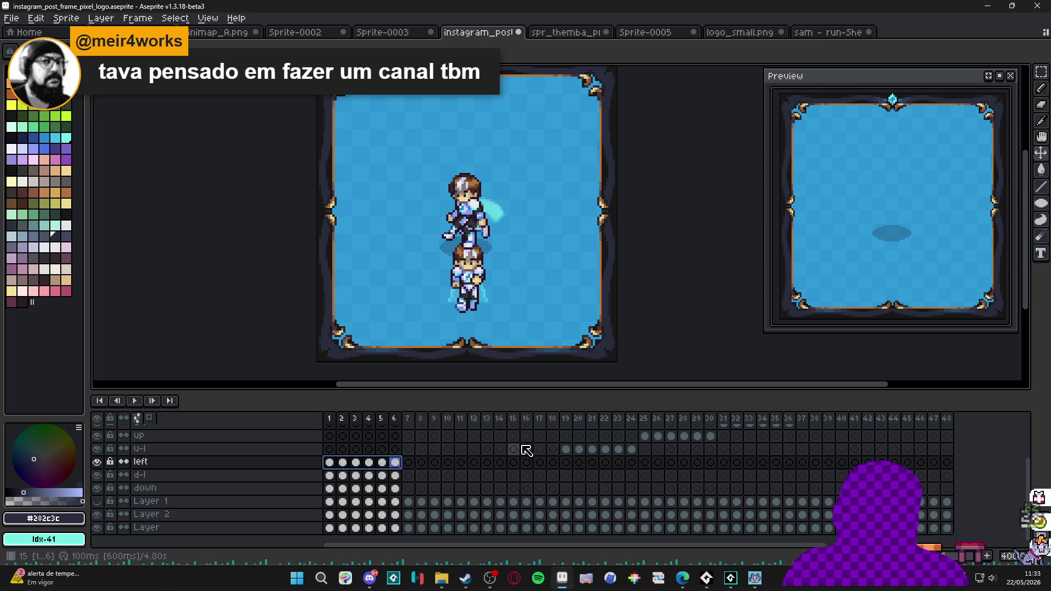
pyautogui.moveTo(569, 455)
pyautogui.mouseDown()
pyautogui.moveTo(629, 450)
pyautogui.moveTo(331, 453)
pyautogui.mouseUp()
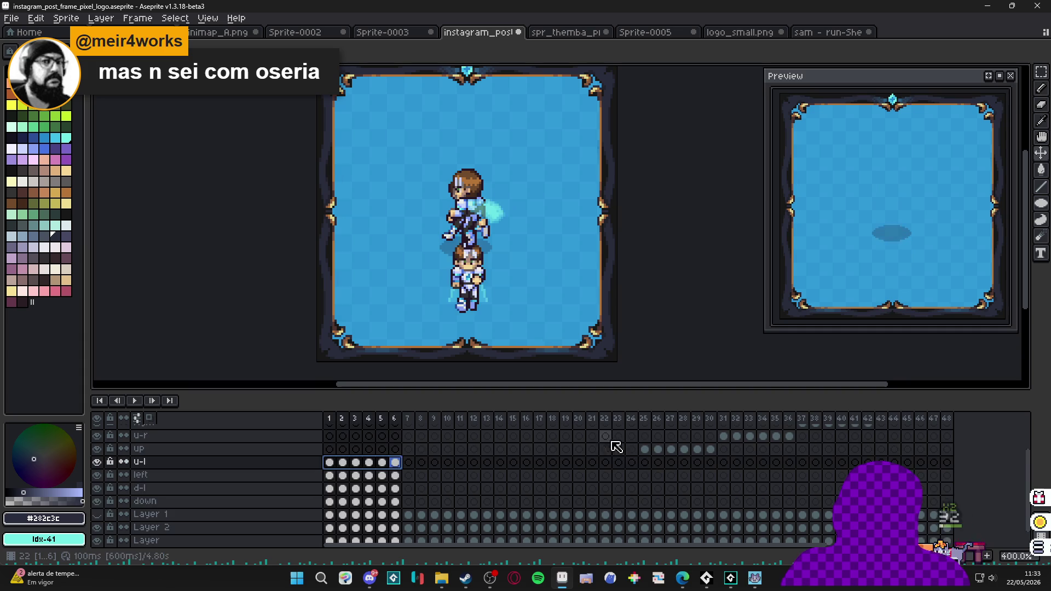
# Move the up cels 25–30 and u-r cels 31–36 to frames 1–6.
pyautogui.moveTo(645, 450); pyautogui.dragTo(710, 450)
pyautogui.click(645, 449)
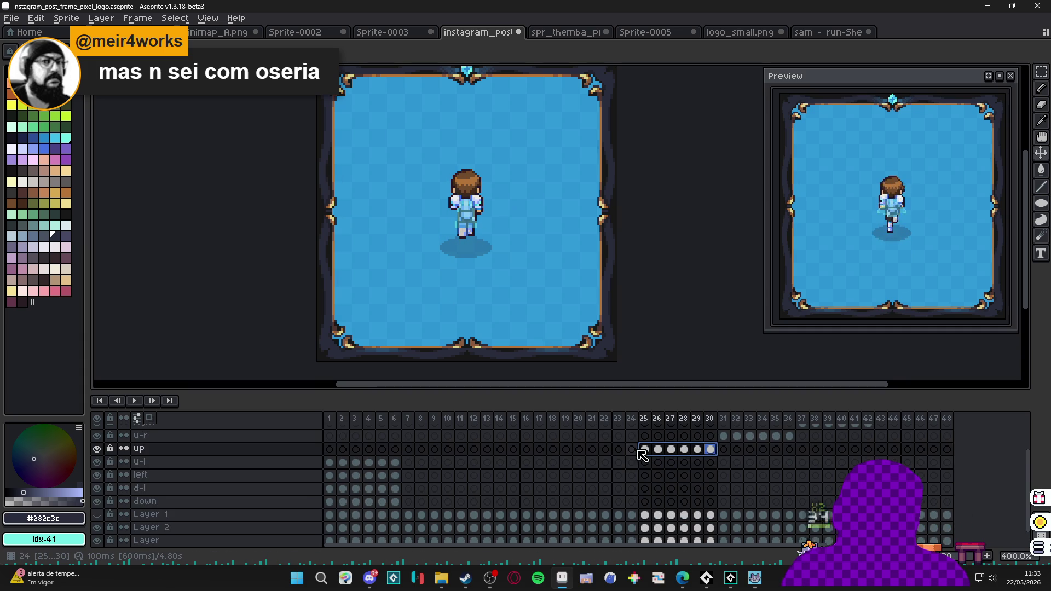
pyautogui.moveTo(645, 454); pyautogui.dragTo(331, 452)
pyautogui.moveTo(723, 436); pyautogui.dragTo(788, 437)
pyautogui.moveTo(725, 437); pyautogui.dragTo(330, 437)
# Move the right cels 37–42 and d-r cels 43–48 to frames 1–6.
pyautogui.scroll(3, 569, 472)
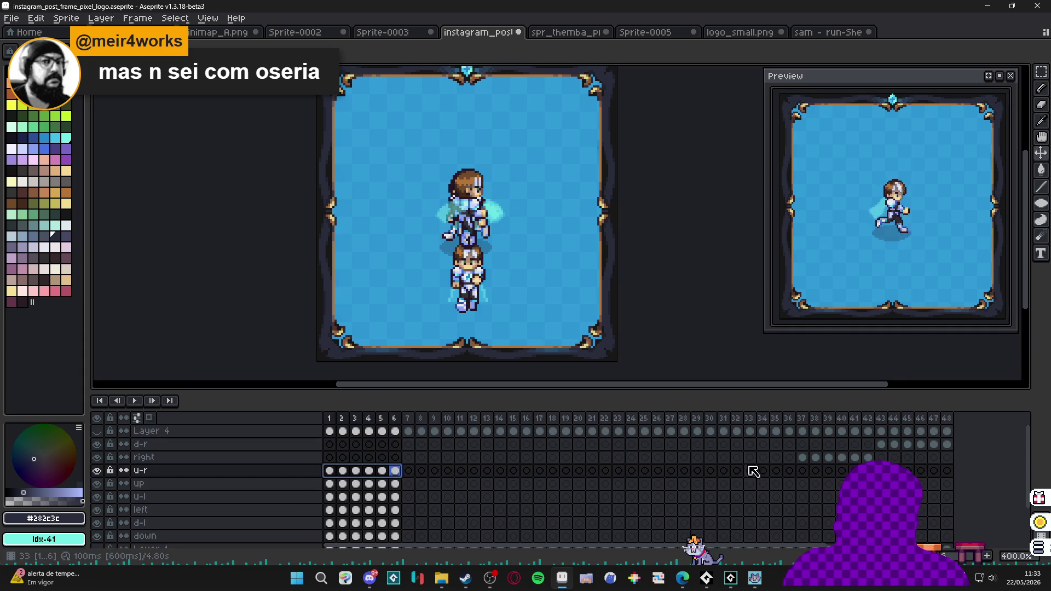
pyautogui.moveTo(802, 459); pyautogui.dragTo(868, 458)
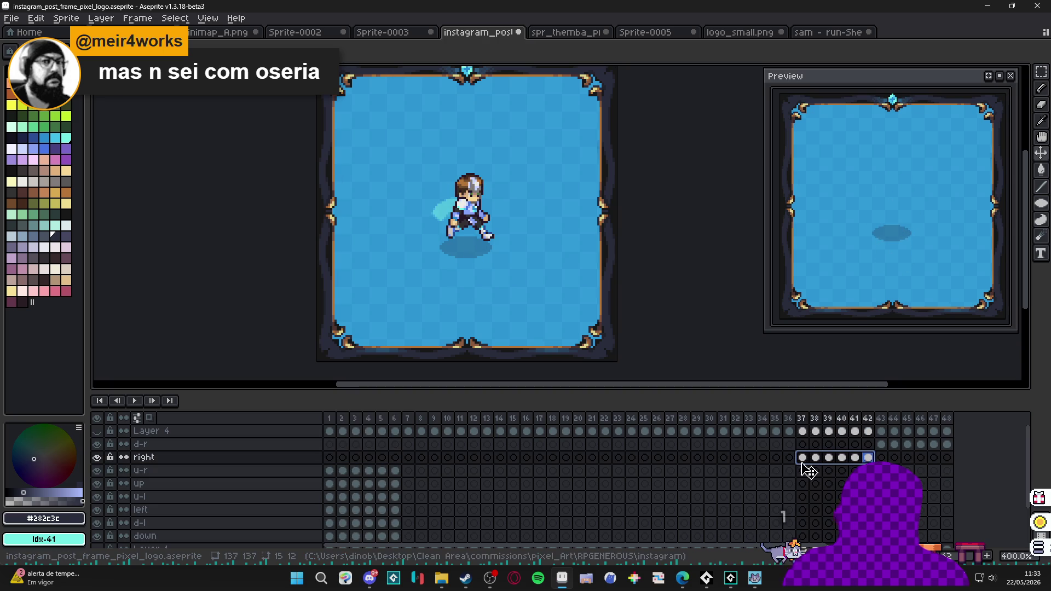
pyautogui.moveTo(804, 466); pyautogui.dragTo(329, 459)
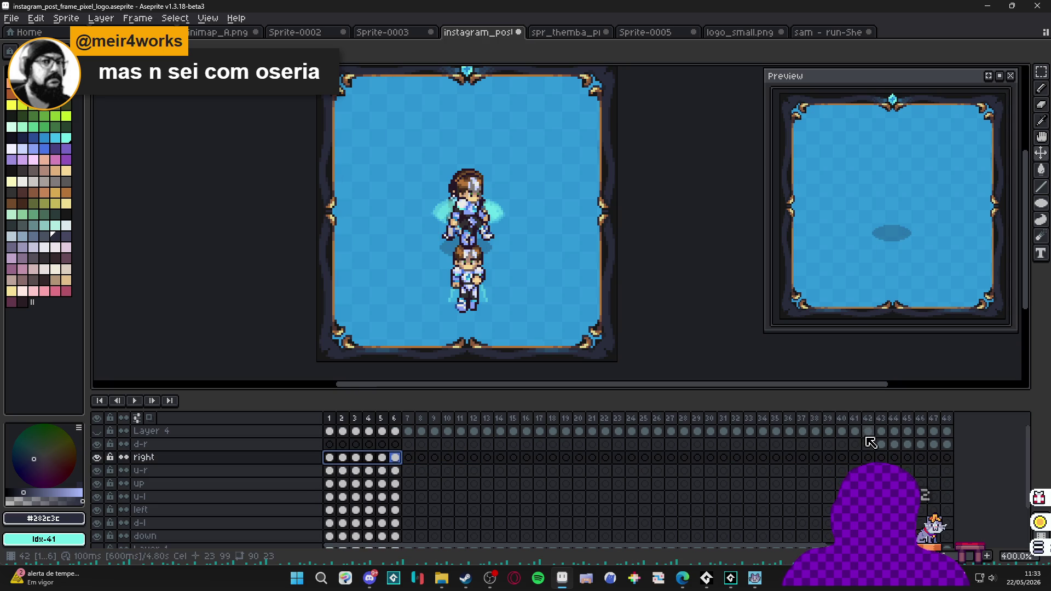
pyautogui.moveTo(880, 444); pyautogui.dragTo(946, 444)
pyautogui.moveTo(884, 455); pyautogui.dragTo(329, 444)
pyautogui.scroll(-1, 375, 488)
pyautogui.scroll(-1, 384, 492)
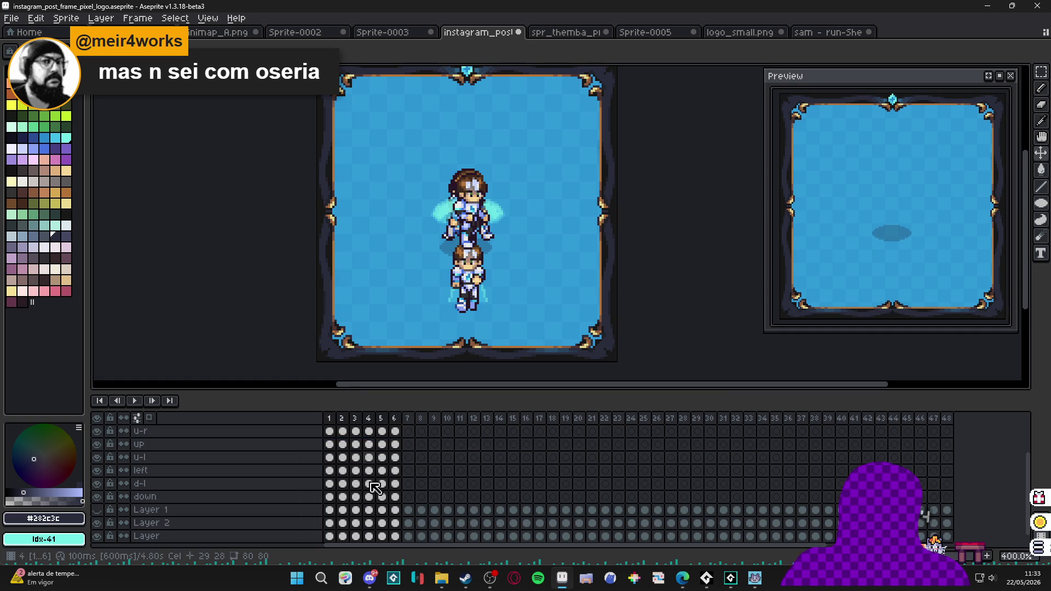
# Move the d-l runner across all six frames to the left of the canvas.
pyautogui.click(329, 497)
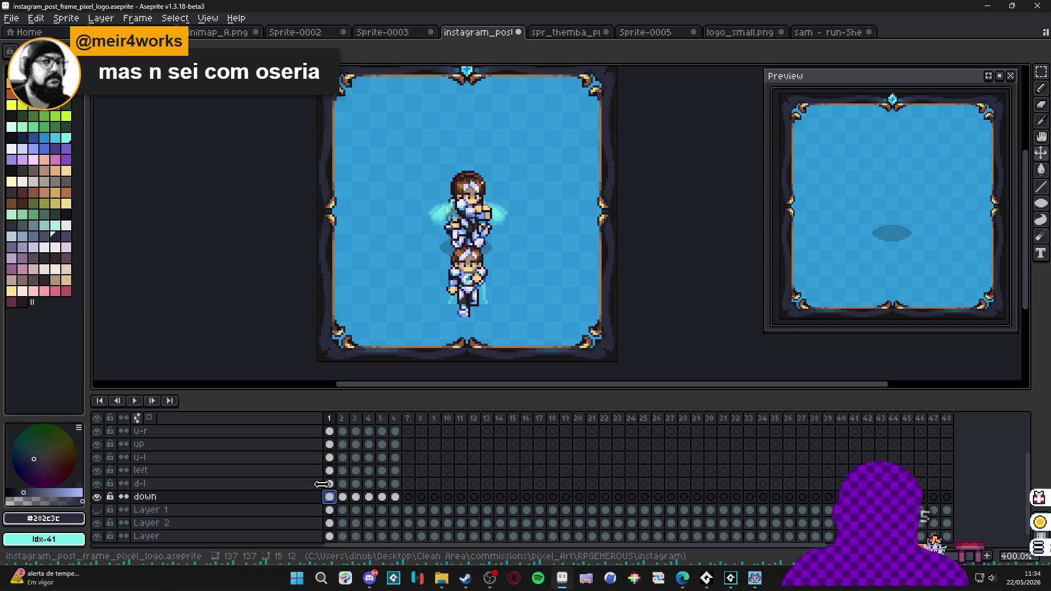
pyautogui.click(331, 485)
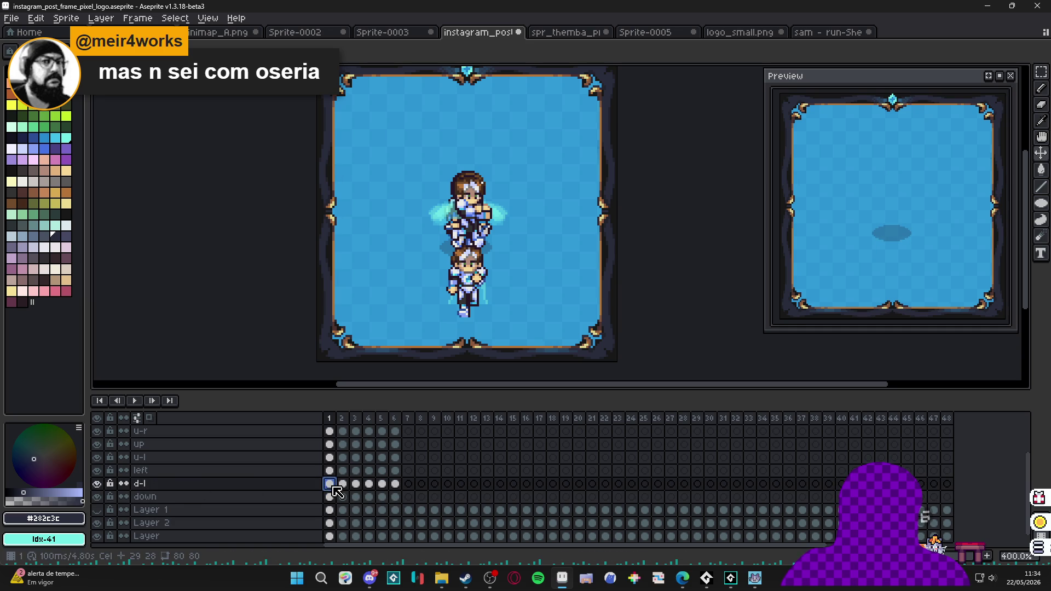
pyautogui.moveTo(334, 486); pyautogui.dragTo(395, 485)
pyautogui.moveTo(474, 259); pyautogui.dragTo(406, 299)
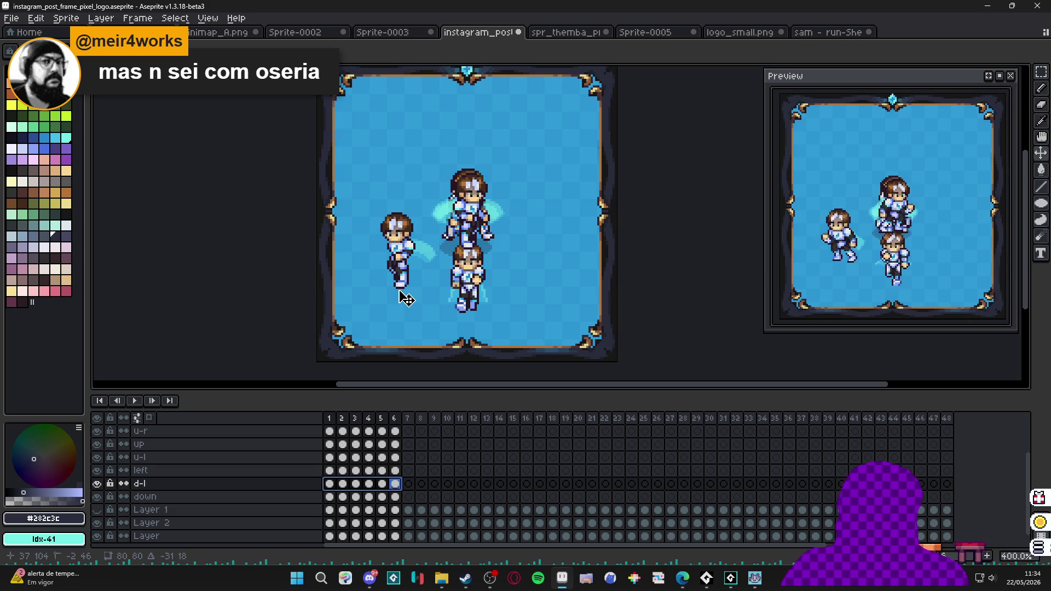
# Move the left runner up and left, and reorder the left layer beneath d-l.
pyautogui.click(331, 471)
pyautogui.keyDown('shift'); pyautogui.click(396, 471); pyautogui.keyUp('shift')
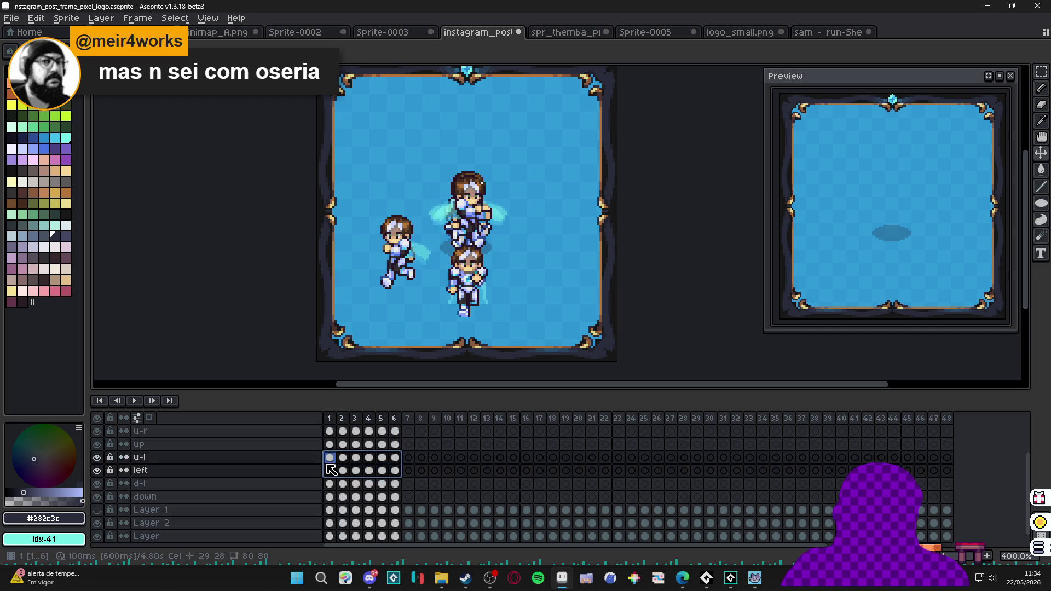
pyautogui.moveTo(497, 257); pyautogui.dragTo(381, 239)
pyautogui.moveTo(275, 471); pyautogui.dragTo(265, 488)
# Move the u-l runner to the top left and the up runner to the canvas top.
pyautogui.click(334, 455)
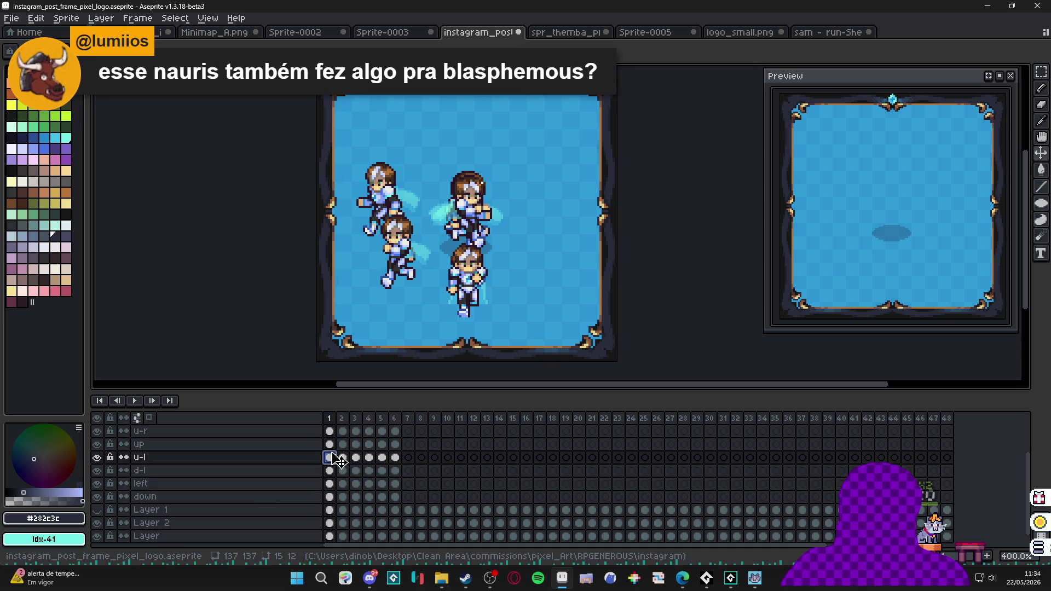
pyautogui.moveTo(335, 461); pyautogui.dragTo(395, 458)
pyautogui.moveTo(392, 227)
pyautogui.mouseDown()
pyautogui.moveTo(392, 191)
pyautogui.moveTo(333, 148)
pyautogui.moveTo(336, 159)
pyautogui.mouseUp()
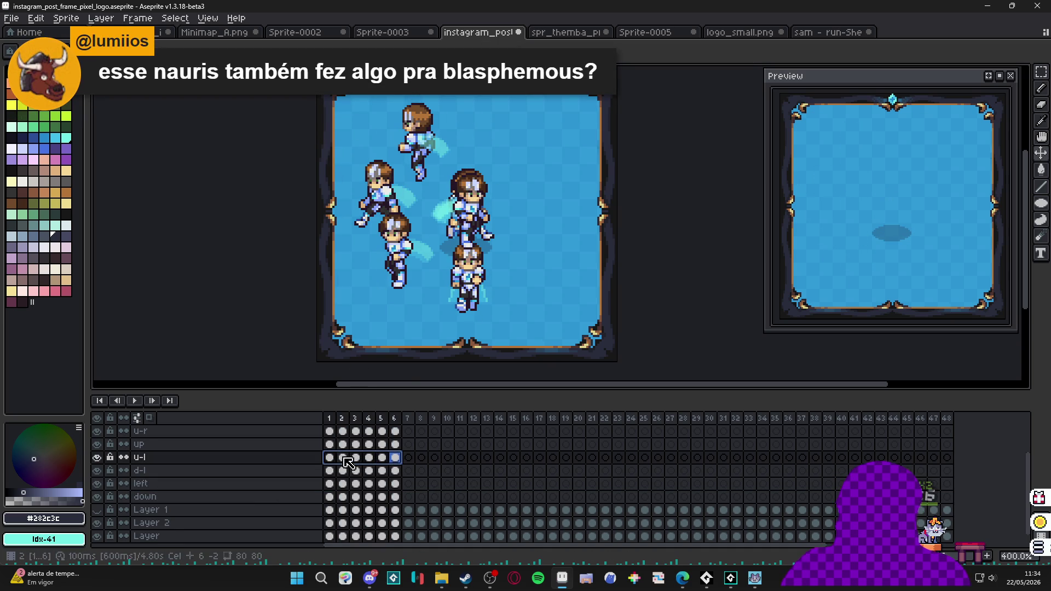
pyautogui.scroll(2, 348, 461)
pyautogui.click(330, 470)
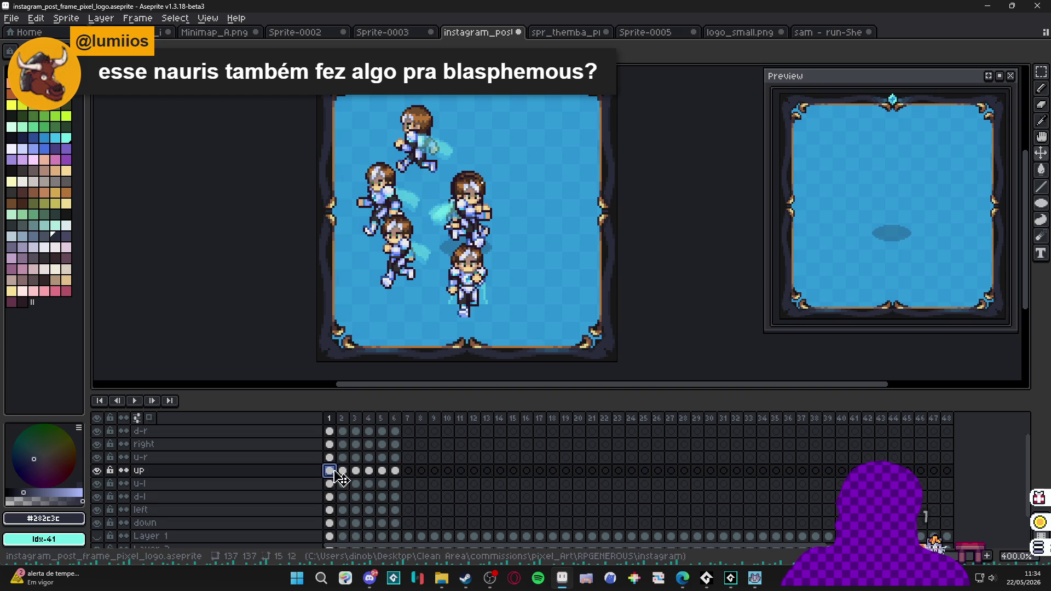
pyautogui.moveTo(330, 472); pyautogui.dragTo(398, 473)
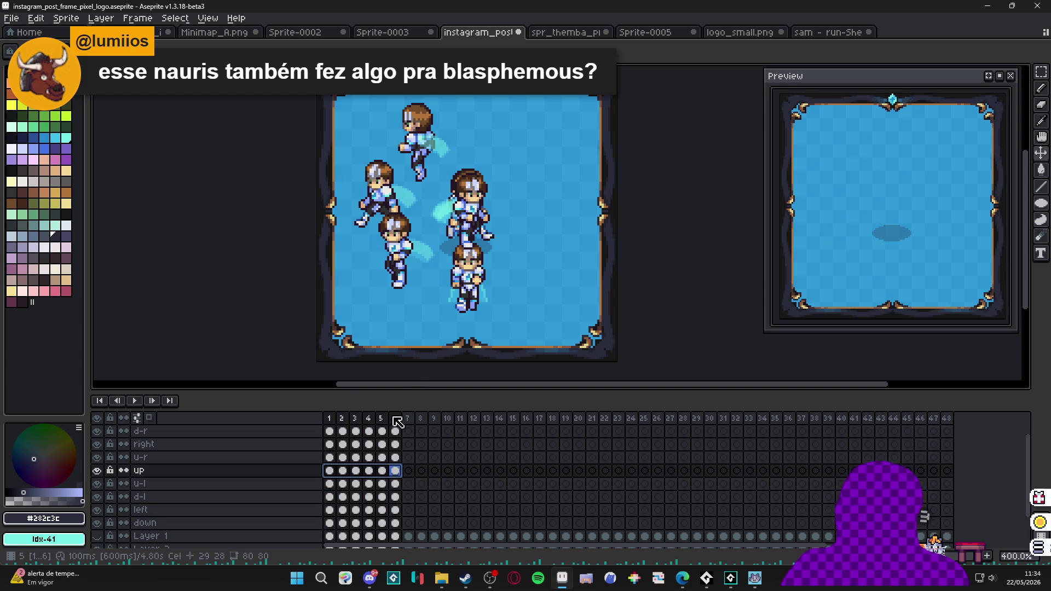
pyautogui.moveTo(471, 301); pyautogui.dragTo(474, 180)
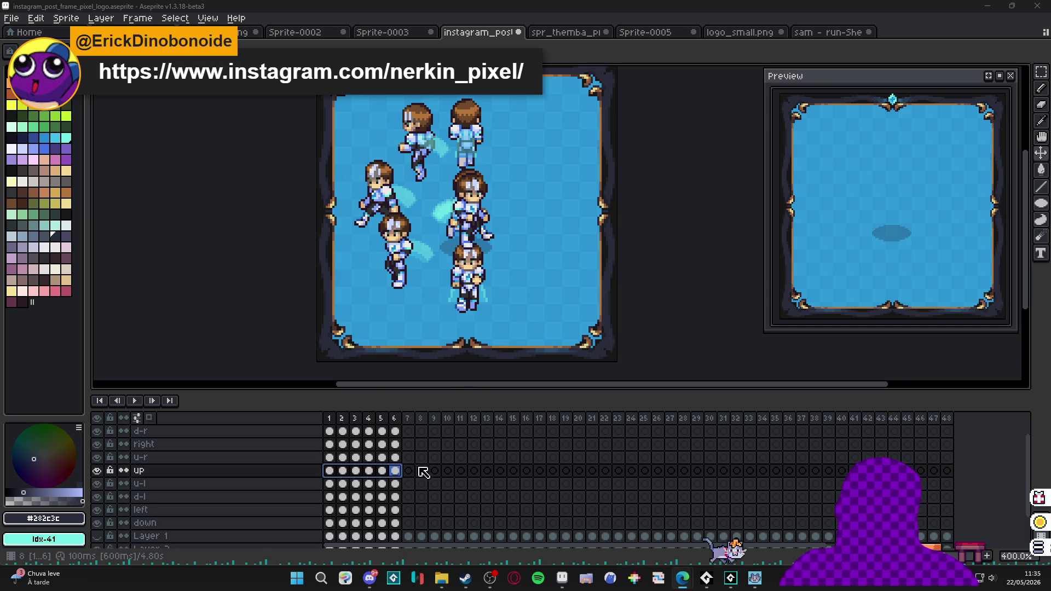
pyautogui.click(329, 458)
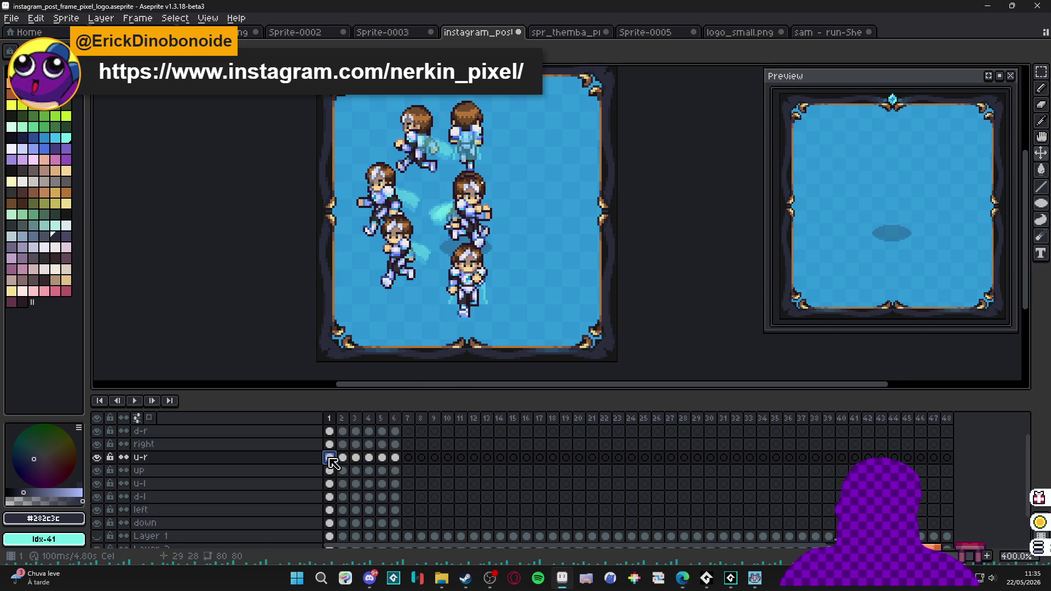
# Move the u-r runner to the upper right and the right runner further right.
pyautogui.moveTo(396, 458); pyautogui.dragTo(330, 457)
pyautogui.moveTo(479, 150)
pyautogui.mouseDown()
pyautogui.moveTo(534, 149)
pyautogui.moveTo(540, 169)
pyautogui.moveTo(546, 95)
pyautogui.mouseUp()
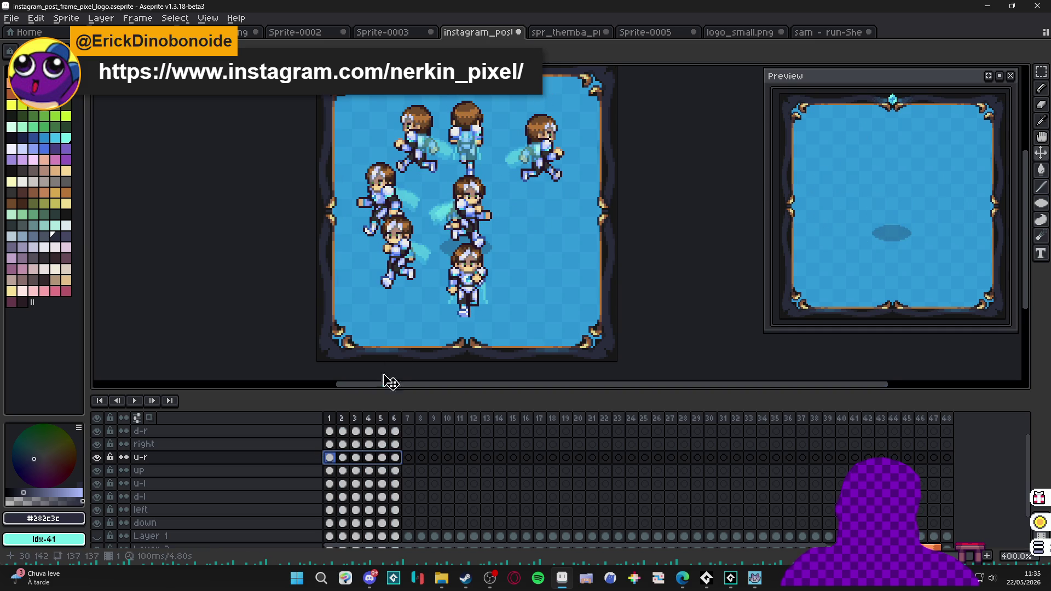
pyautogui.click(395, 444)
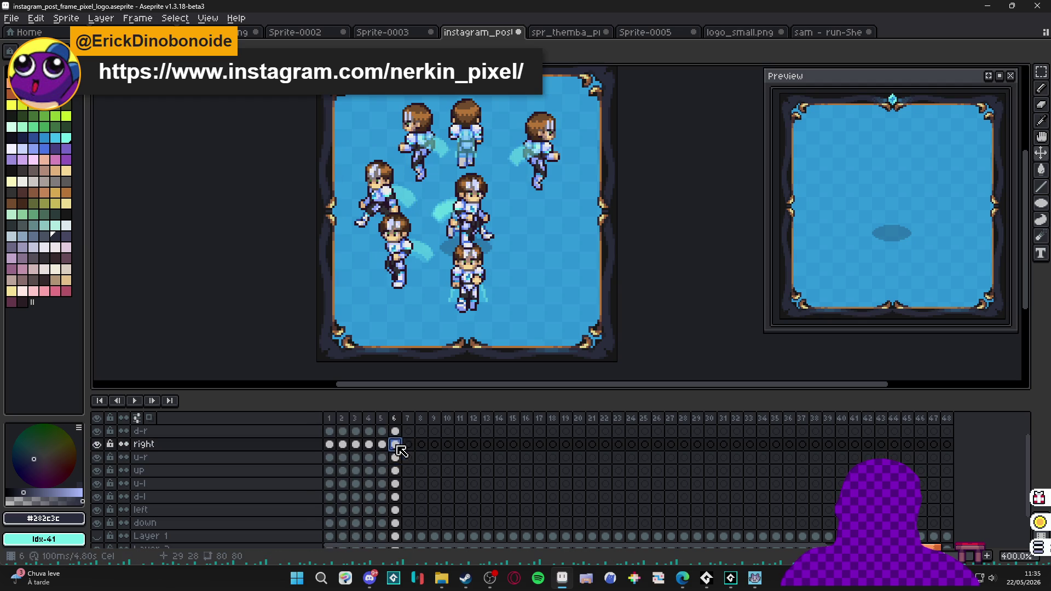
pyautogui.moveTo(399, 450); pyautogui.dragTo(329, 444)
pyautogui.moveTo(477, 241)
pyautogui.mouseDown()
pyautogui.moveTo(569, 241)
pyautogui.moveTo(564, 235)
pyautogui.moveTo(562, 244)
pyautogui.mouseUp()
# Move the d-r runner's frames 1–6 down and to the right.
pyautogui.scroll(1, 351, 476)
pyautogui.moveTo(330, 445); pyautogui.dragTo(398, 450)
pyautogui.moveTo(330, 444); pyautogui.dragTo(401, 453)
pyautogui.moveTo(534, 261)
pyautogui.mouseDown()
pyautogui.moveTo(594, 322)
pyautogui.moveTo(589, 312)
pyautogui.mouseUp()
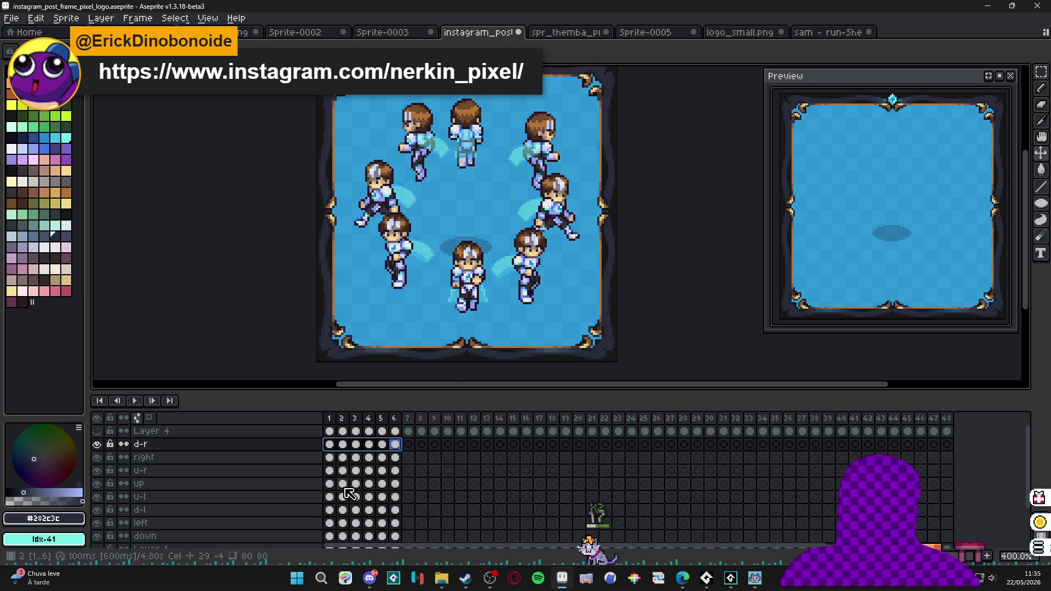
# Add a new Layer 5 above Layer 1 and select its frame 1.
pyautogui.scroll(-3, 333, 471)
pyautogui.click(296, 509)
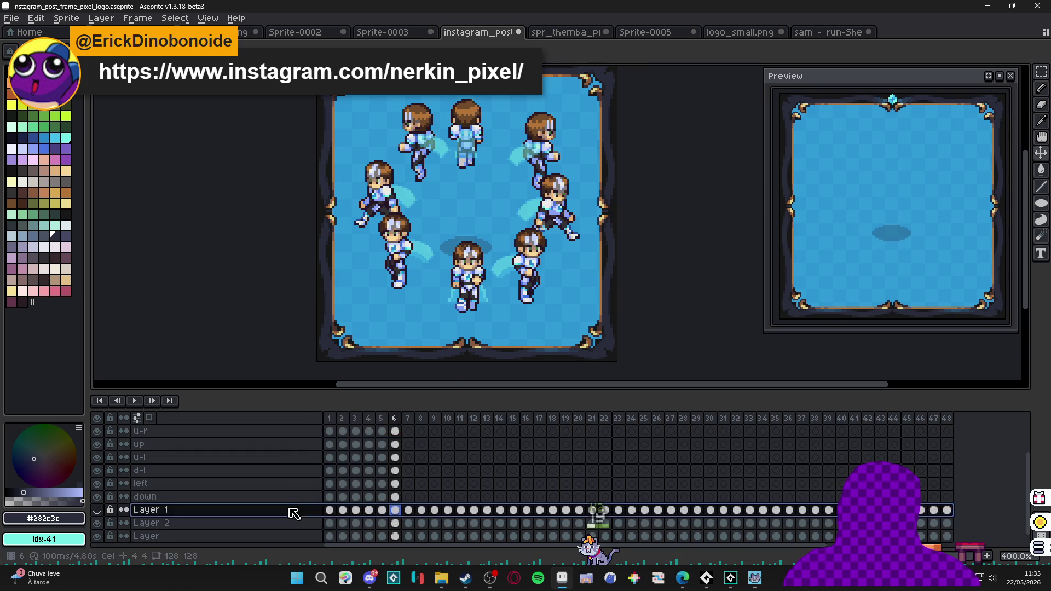
pyautogui.hotkey('shift', 'n')
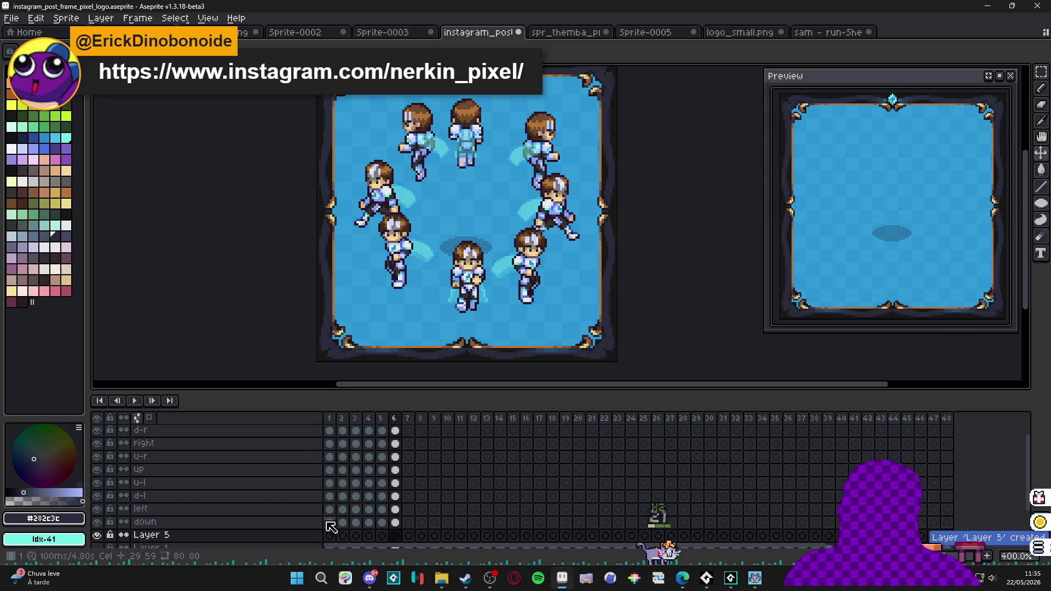
pyautogui.click(329, 535)
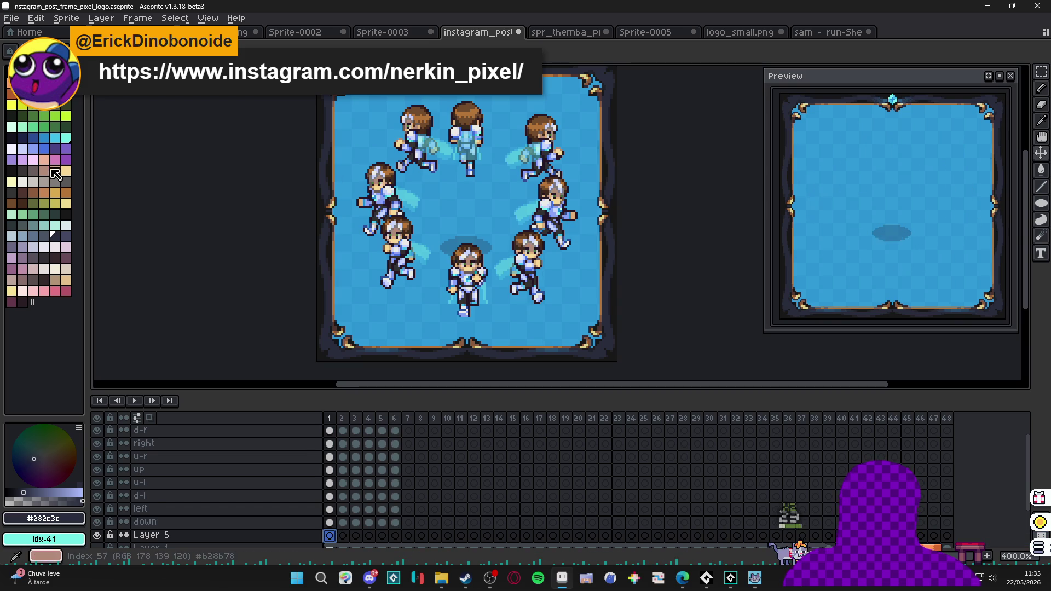
# Pick orange and draw a circle around the runners, retrying with the Ellipse tool after undos.
pyautogui.click(67, 71)
pyautogui.press('b')
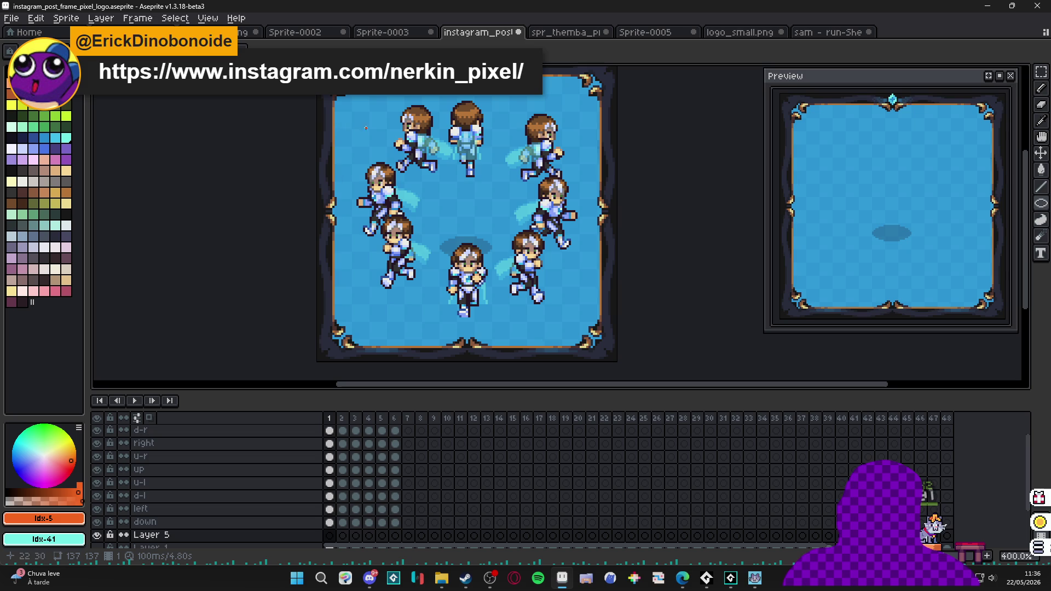
pyautogui.moveTo(467, 229); pyautogui.dragTo(567, 324)
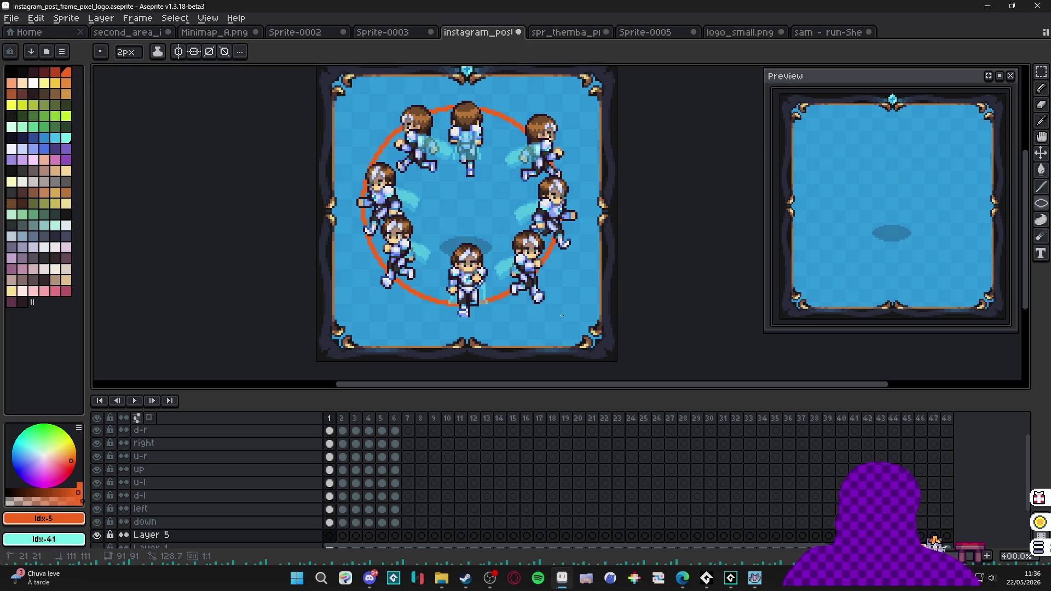
pyautogui.moveTo(558, 274); pyautogui.dragTo(559, 273)
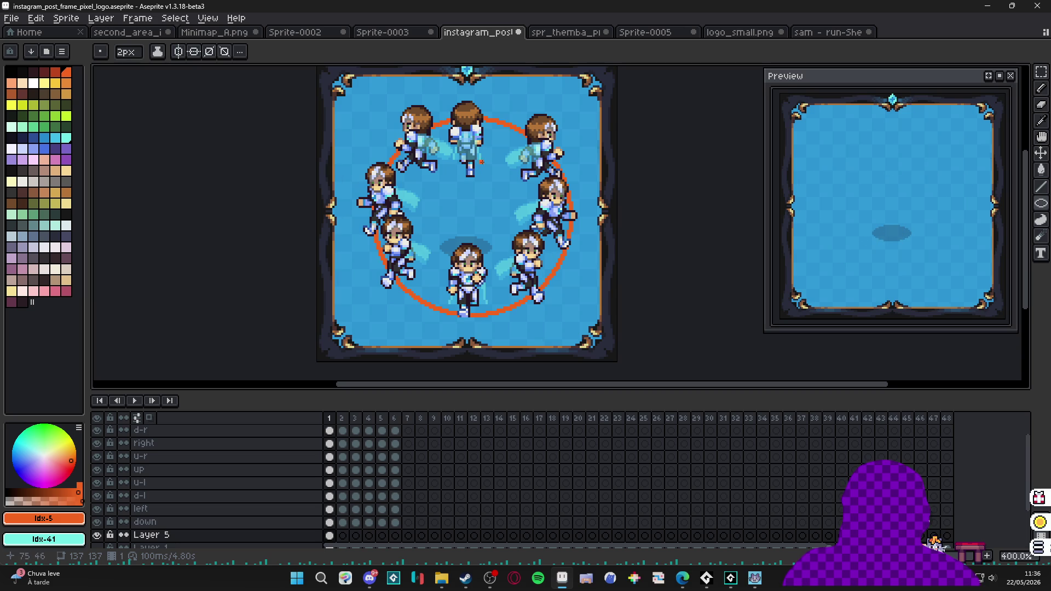
pyautogui.hotkey('ctrl', 'z')
pyautogui.moveTo(393, 143); pyautogui.dragTo(555, 318)
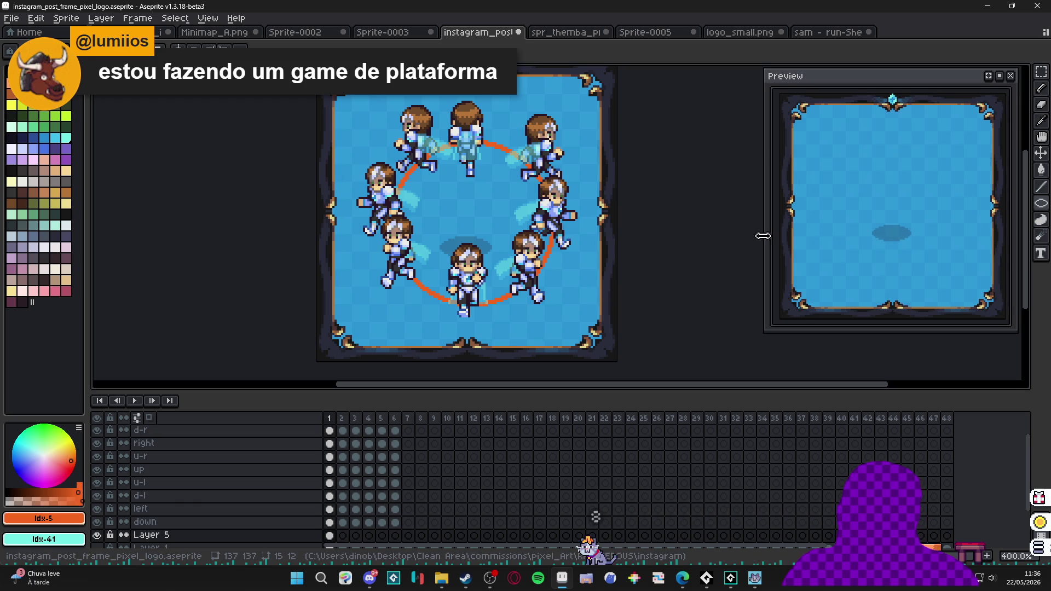
pyautogui.hotkey('ctrl', 'z')
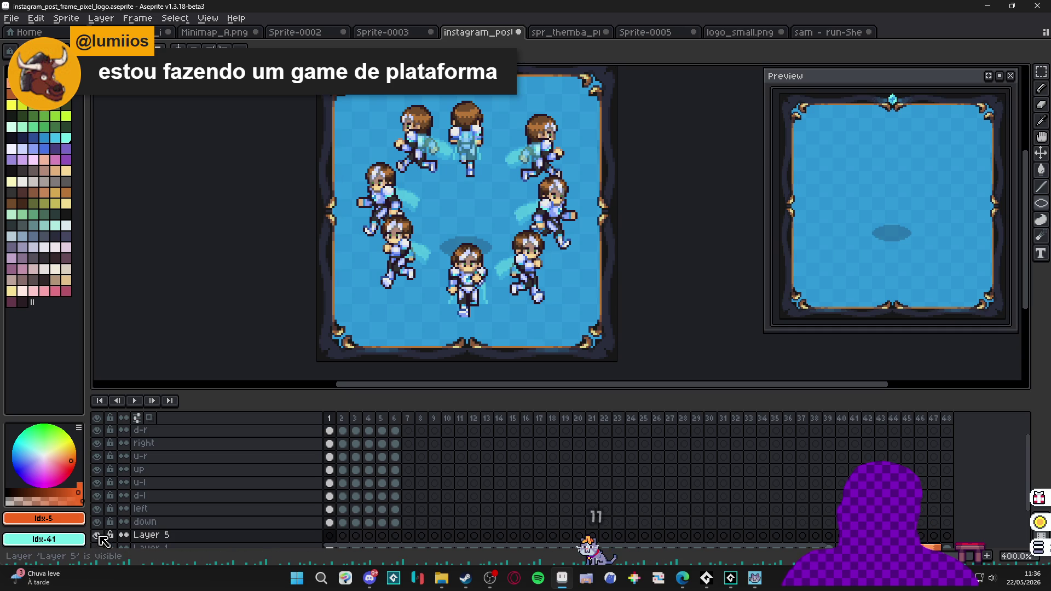
pyautogui.click(1040, 203)
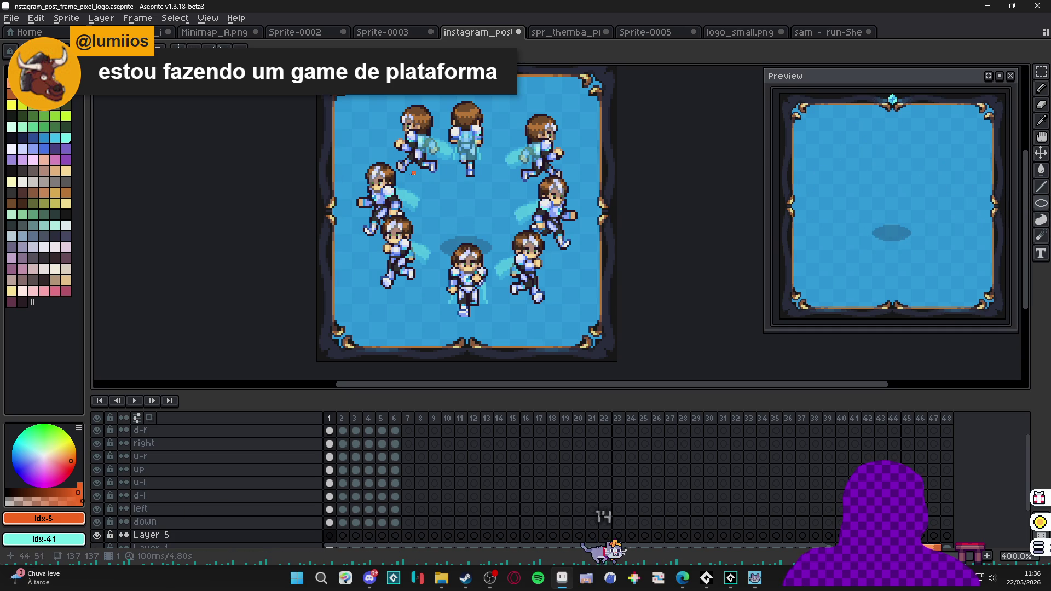
pyautogui.moveTo(377, 127); pyautogui.dragTo(552, 304)
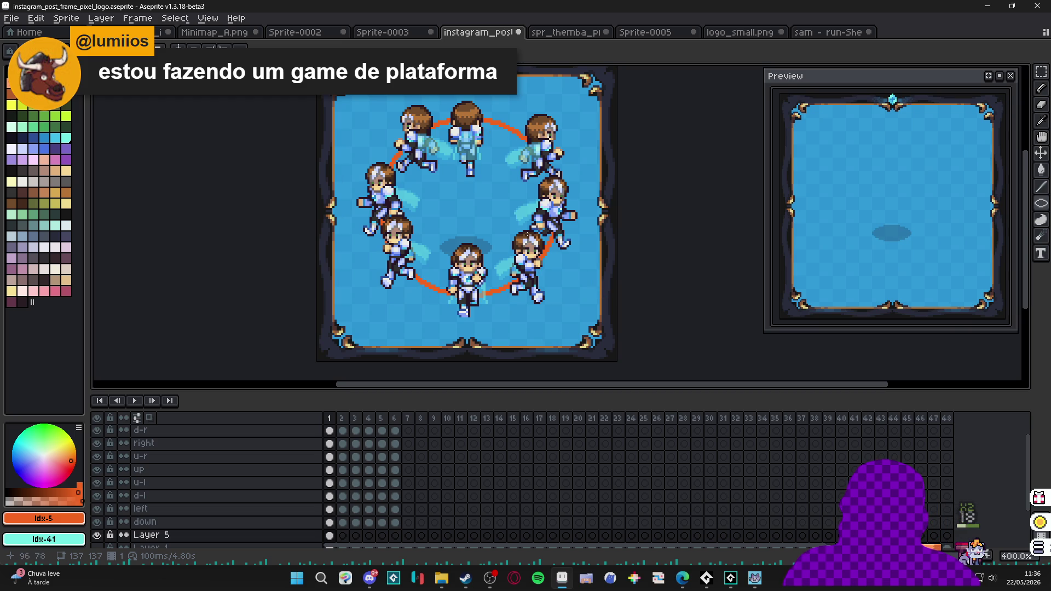
pyautogui.hotkey('ctrl', 'z')
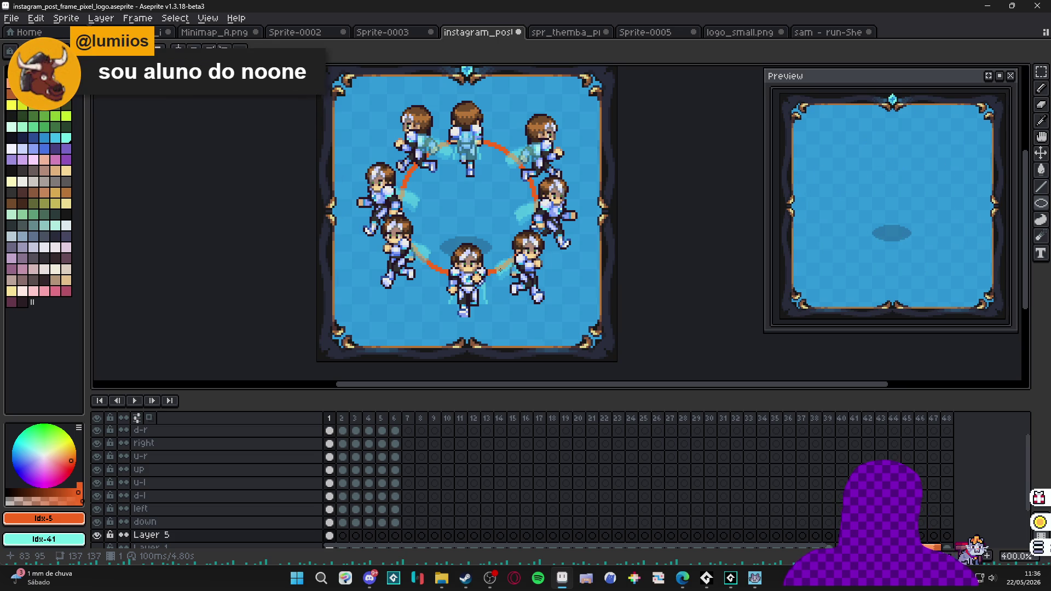
# Nudge the orange circle down about 11 px and move the down runner up 6 px on frames 1–6.
pyautogui.press('v')
pyautogui.moveTo(493, 273); pyautogui.dragTo(494, 296)
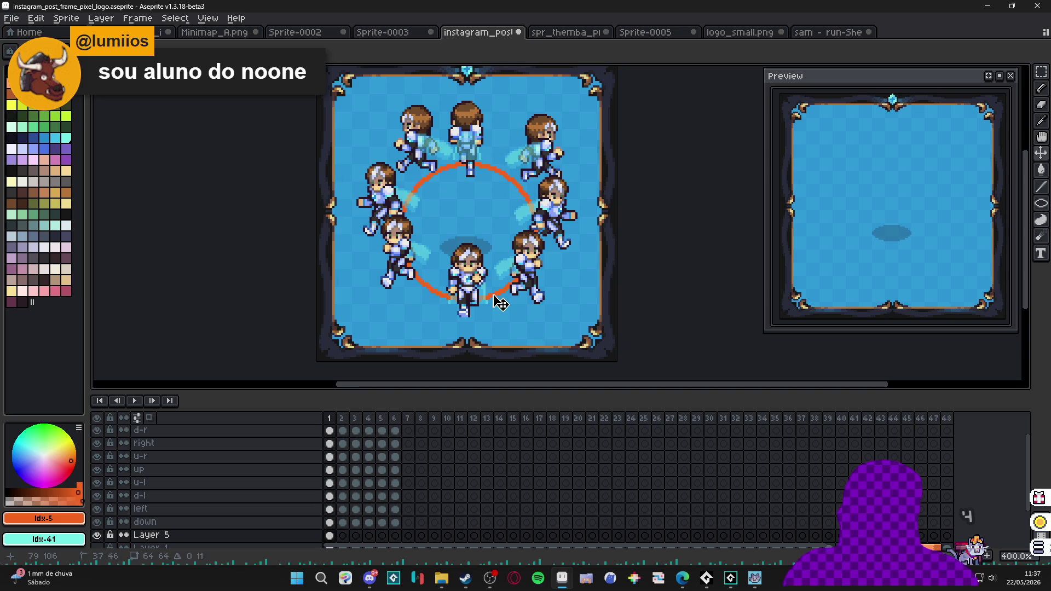
pyautogui.moveTo(329, 522); pyautogui.dragTo(397, 526)
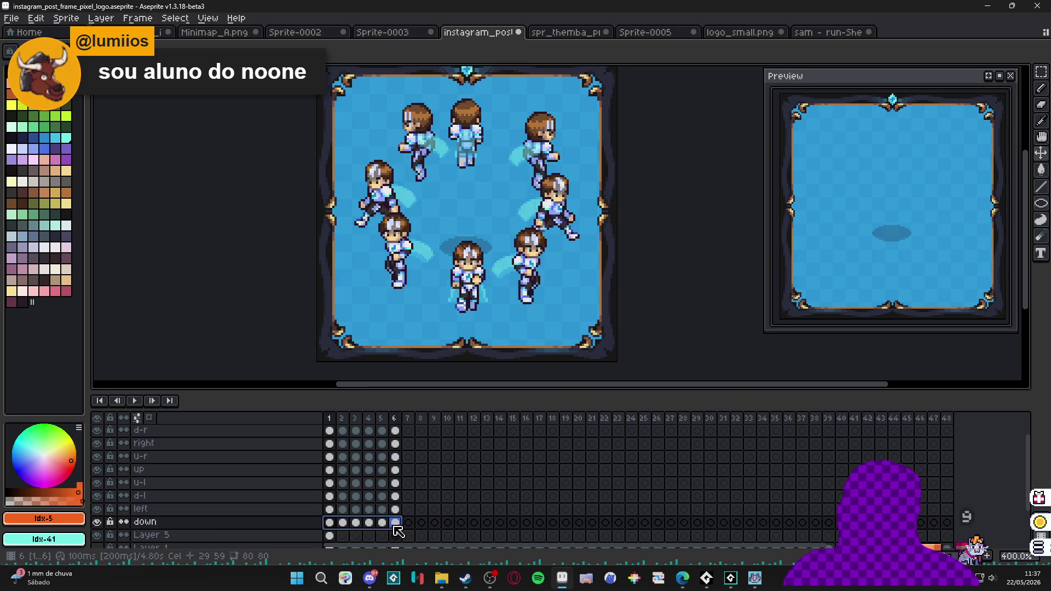
pyautogui.click(329, 522)
pyautogui.moveTo(477, 300); pyautogui.dragTo(477, 276)
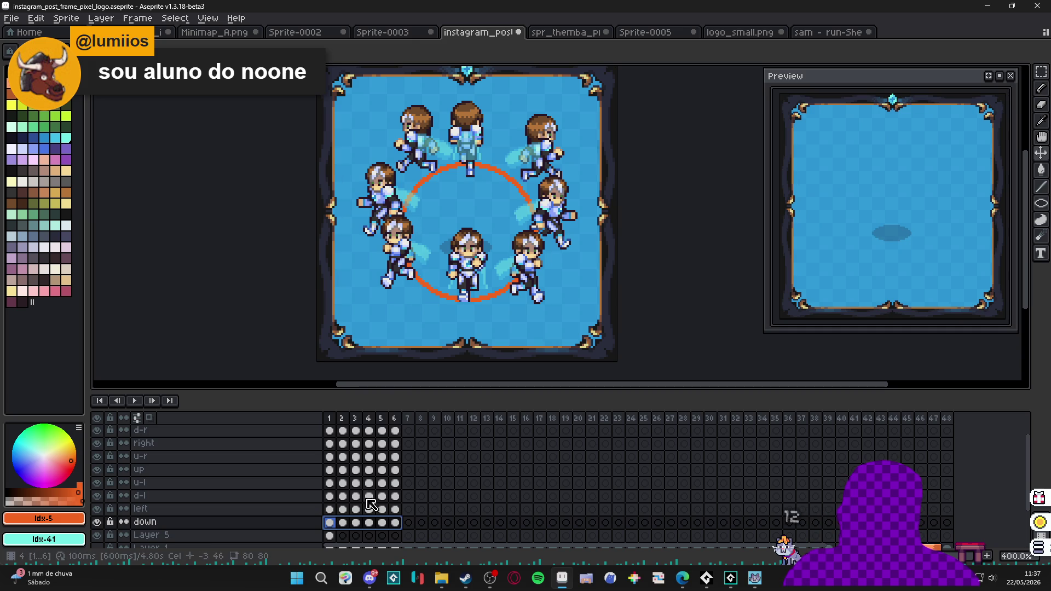
# Check the left and d-l runners' frames, then try moving the d-l runner and undo.
pyautogui.click(396, 509)
pyautogui.click(329, 509)
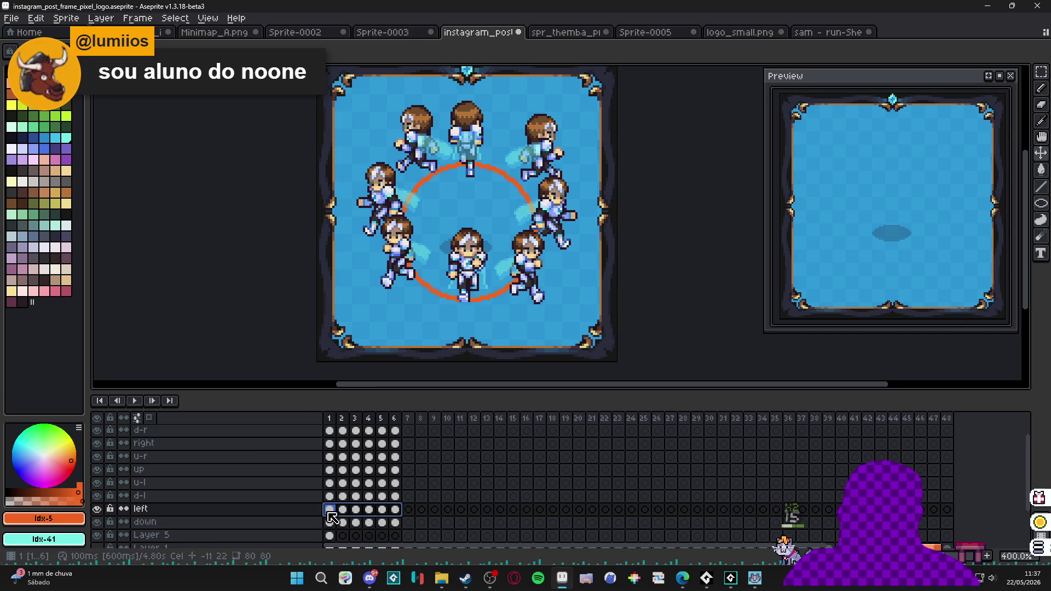
pyautogui.click(408, 496)
pyautogui.click(395, 497)
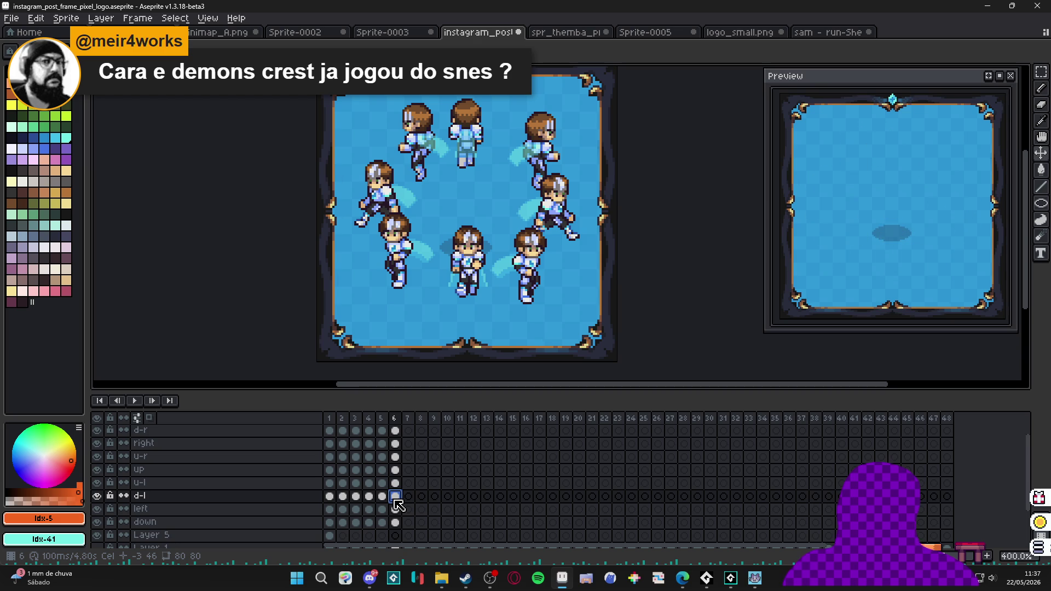
pyautogui.click(329, 496)
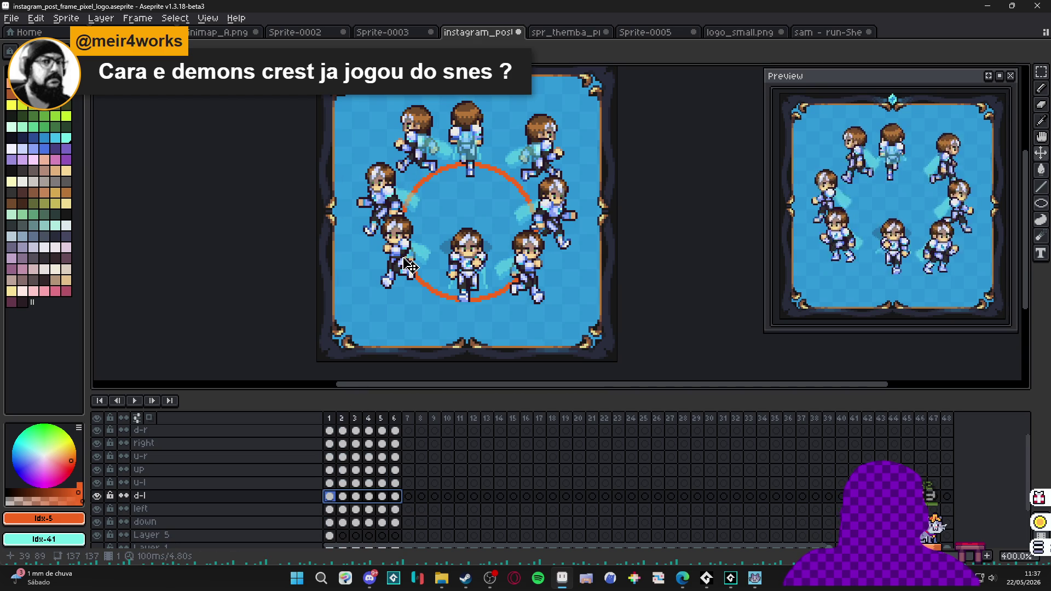
pyautogui.moveTo(410, 266); pyautogui.dragTo(416, 268)
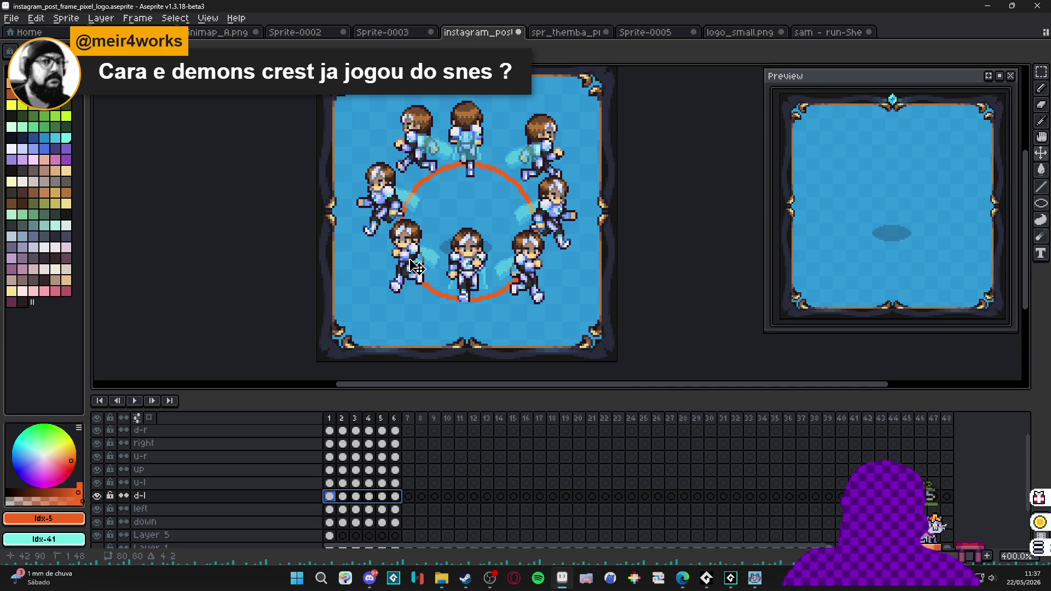
pyautogui.hotkey('ctrl', 'z')
# Link Layer 5's orange circle cels across frames 1–6.
pyautogui.keyDown('ctrl'); pyautogui.click(490, 301); pyautogui.keyUp('ctrl')
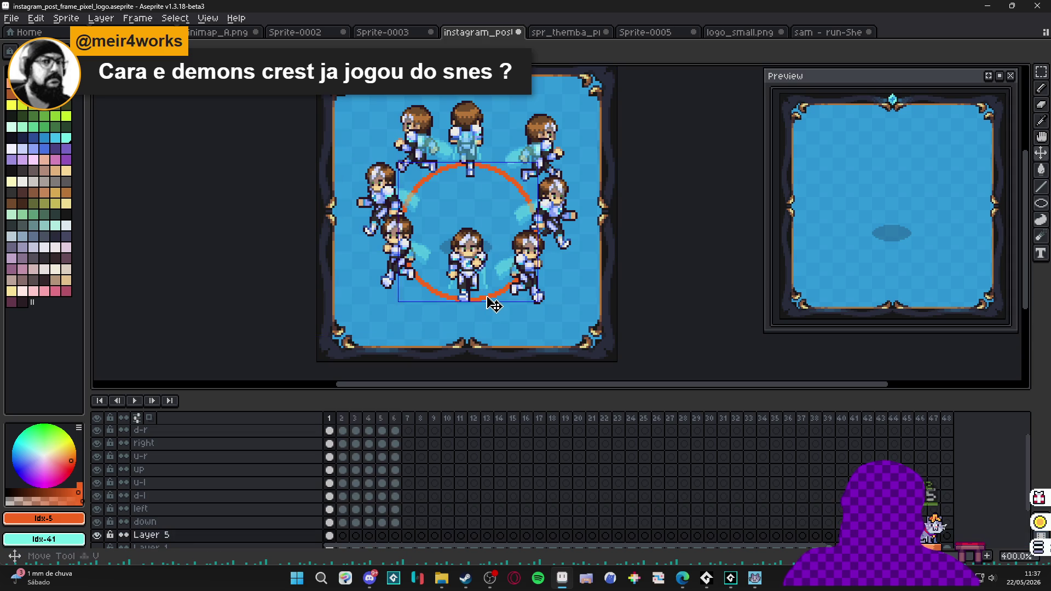
pyautogui.moveTo(330, 535); pyautogui.dragTo(395, 535)
pyautogui.rightClick(395, 535)
pyautogui.click(431, 532)
pyautogui.press('Return')
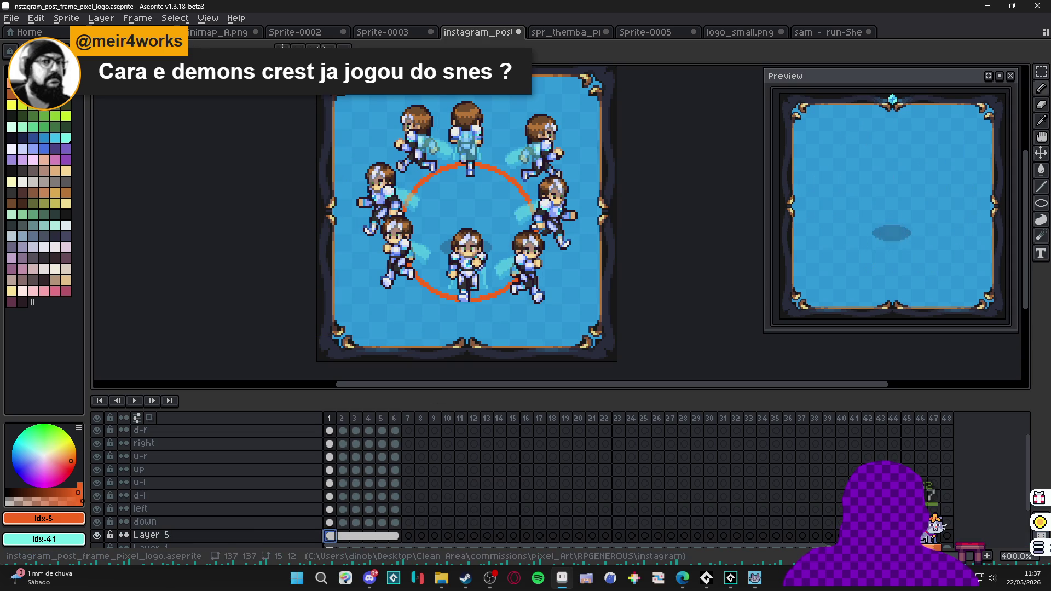
# Enable symmetry, centre both mirror axes on the circle, and hide the runner layers.
pyautogui.click(282, 48)
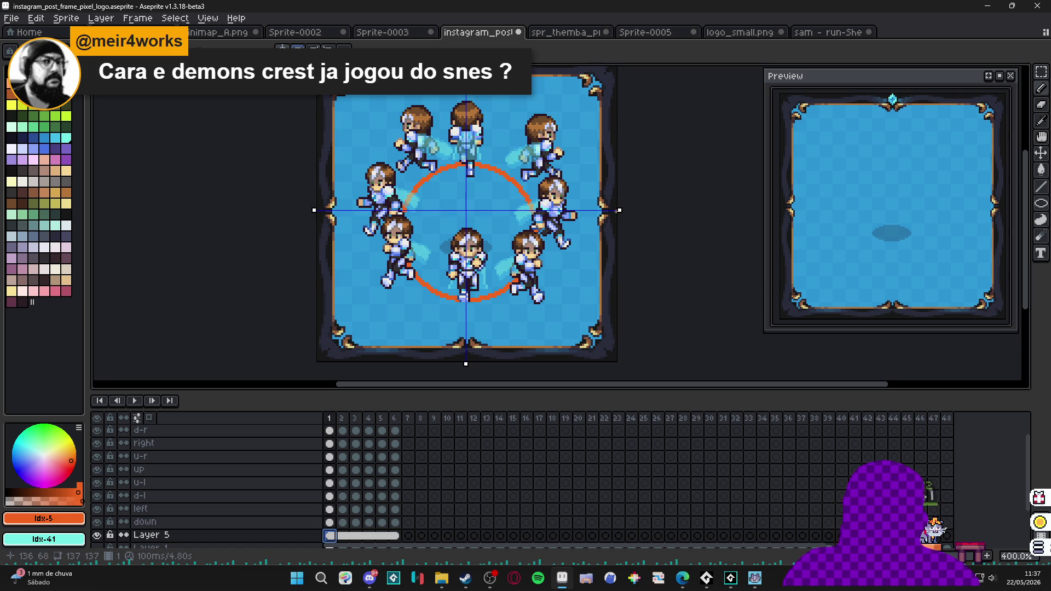
pyautogui.moveTo(620, 211); pyautogui.dragTo(619, 230)
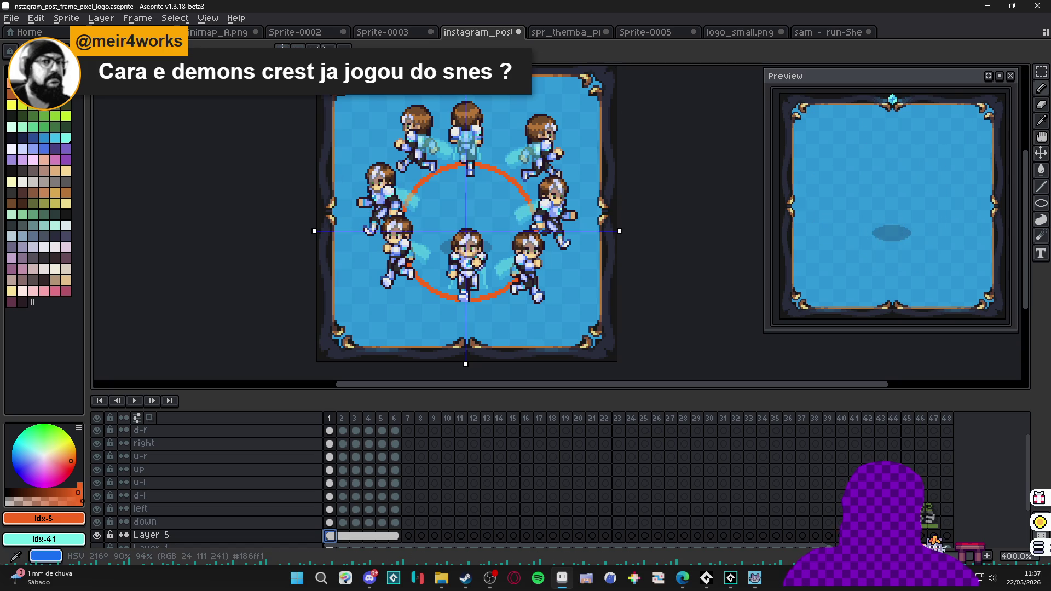
pyautogui.scroll(1, 103, 436)
pyautogui.moveTo(97, 443); pyautogui.dragTo(98, 540)
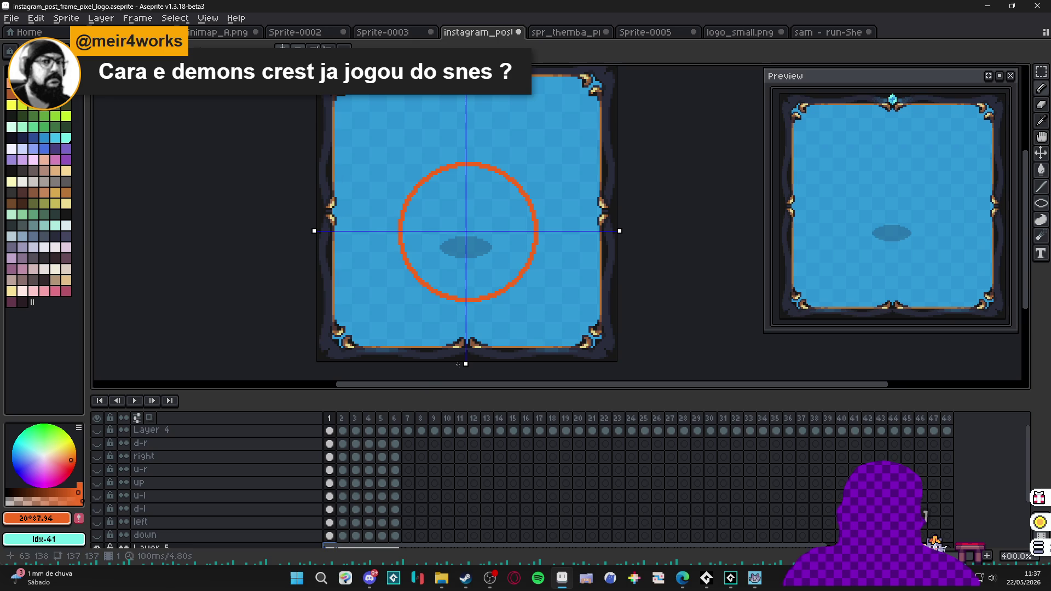
pyautogui.scroll(5, 412, 230)
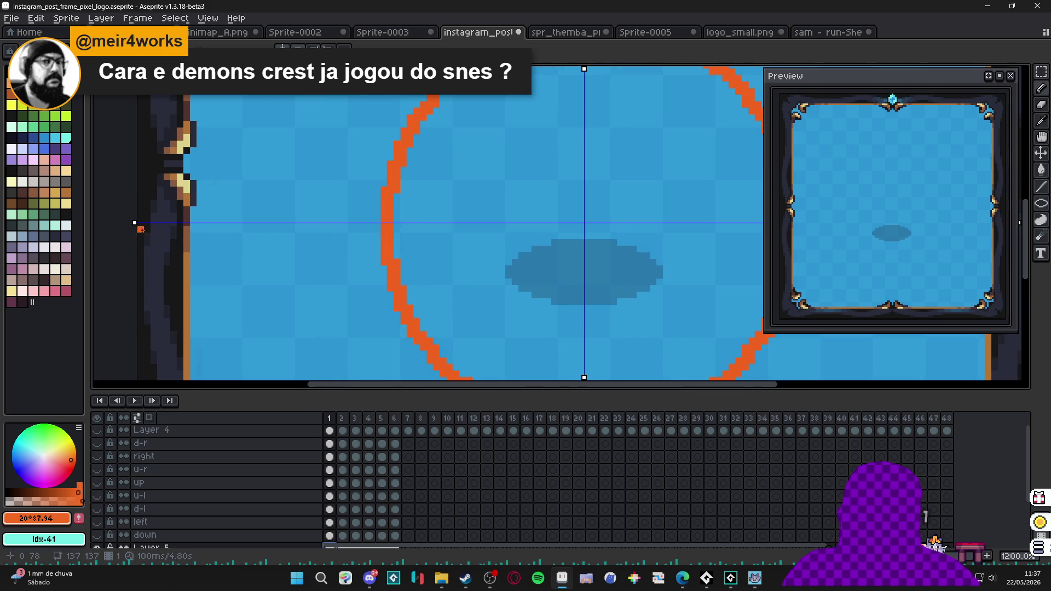
pyautogui.moveTo(135, 219); pyautogui.dragTo(135, 226)
pyautogui.scroll(-3, 411, 244)
pyautogui.scroll(3, 479, 95)
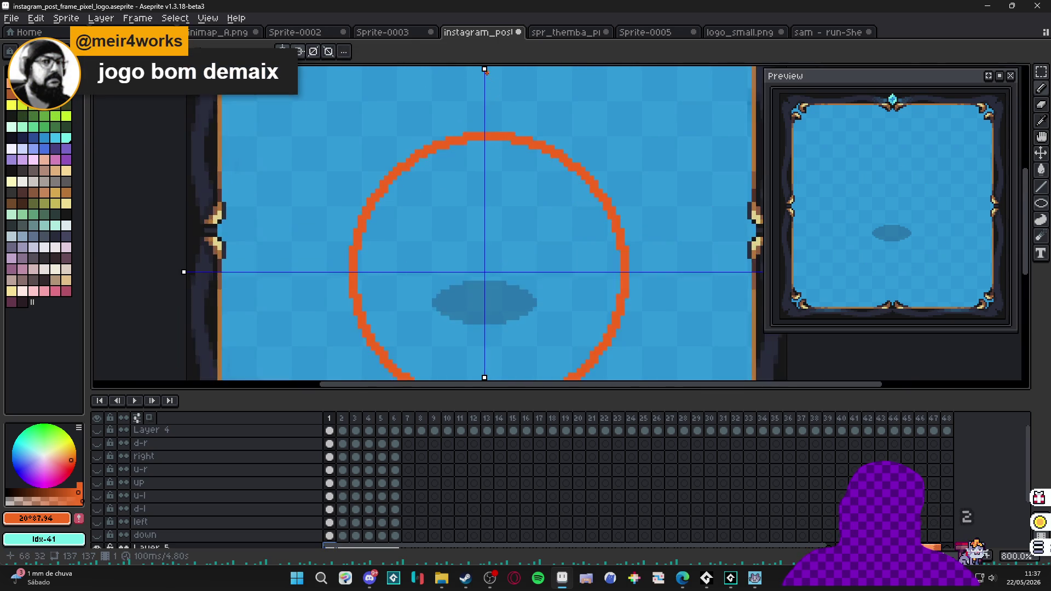
pyautogui.moveTo(494, 69); pyautogui.dragTo(490, 69)
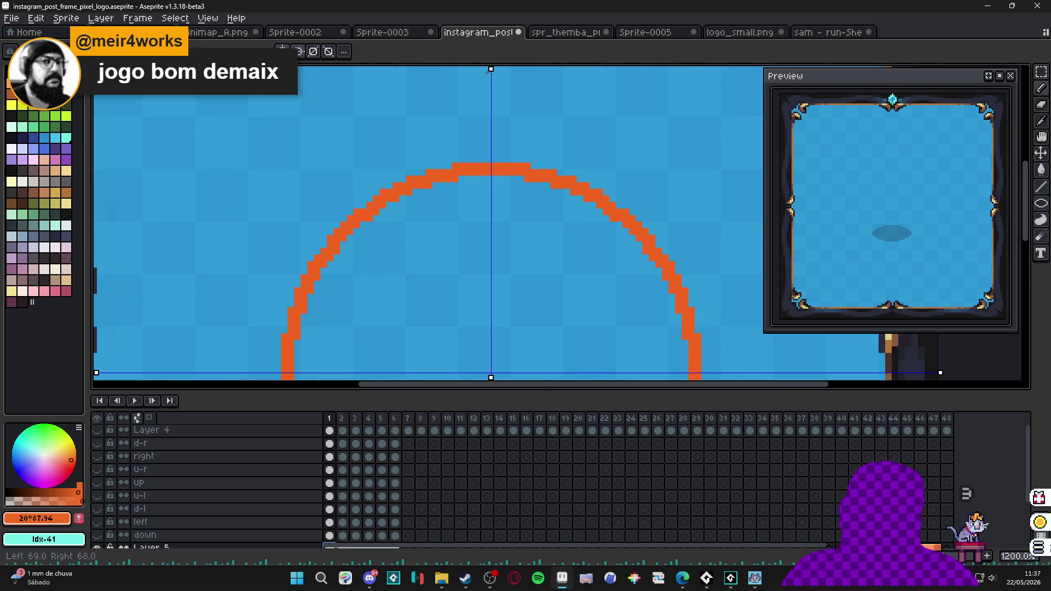
pyautogui.scroll(-4, 583, 238)
pyautogui.scroll(3, 583, 239)
pyautogui.scroll(2, 583, 238)
pyautogui.scroll(-2, 515, 279)
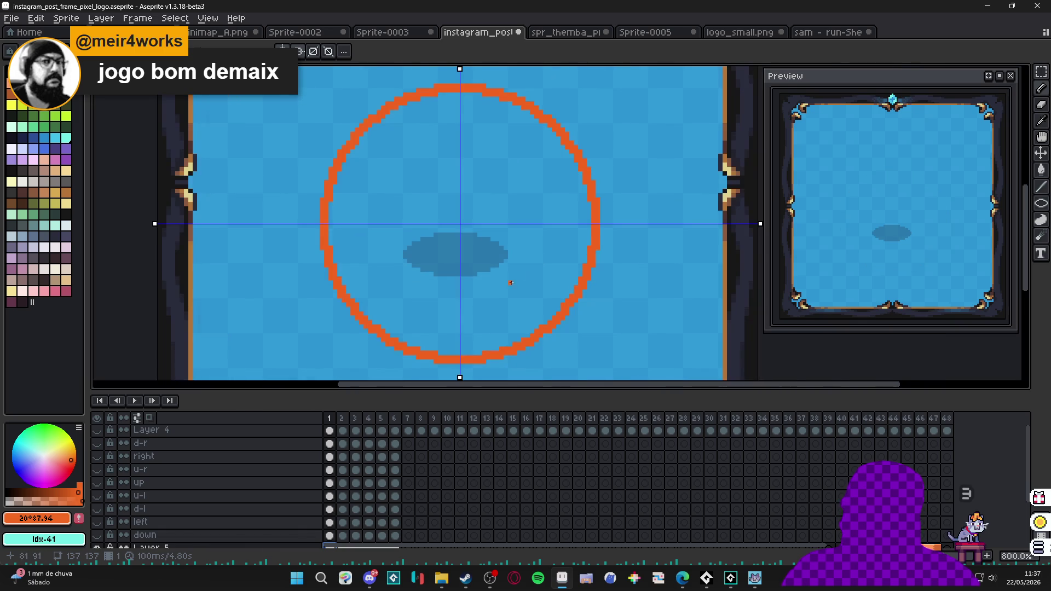
pyautogui.scroll(-1, 506, 287)
pyautogui.scroll(-2, 492, 282)
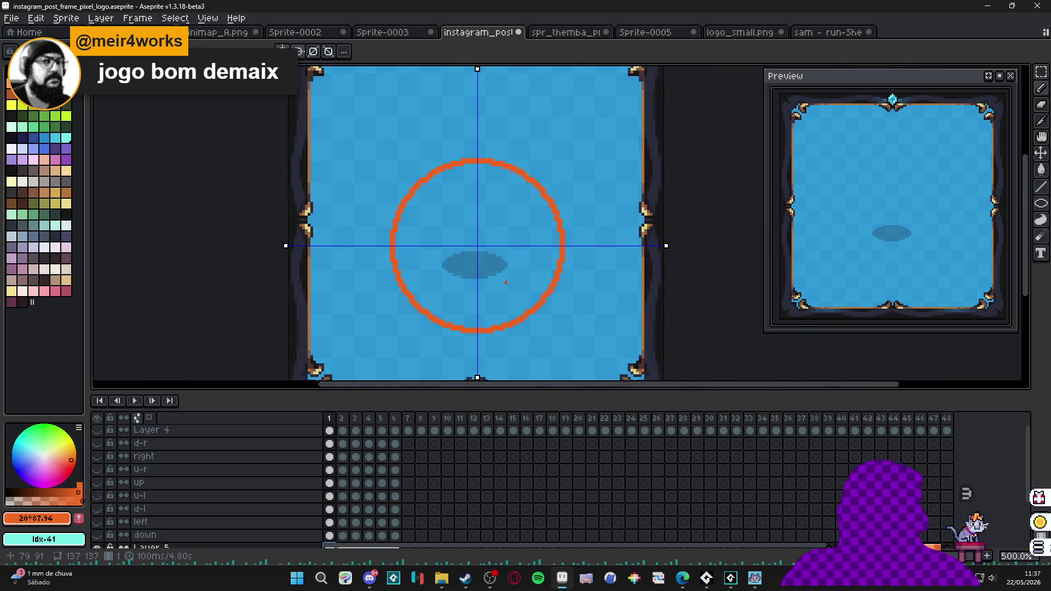
# Toggle the direction and Spiritalis layers' visibility, leaving all eight runner layers hidden.
pyautogui.moveTo(109, 535)
pyautogui.mouseDown()
pyautogui.moveTo(109, 444)
pyautogui.moveTo(109, 467)
pyautogui.mouseUp()
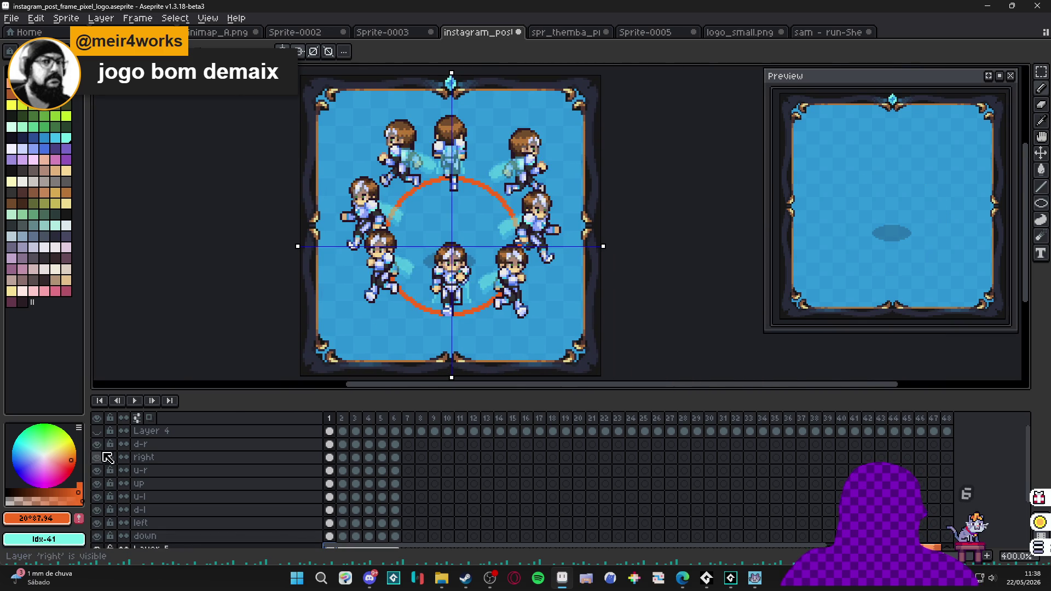
pyautogui.click(97, 431)
pyautogui.click(97, 430)
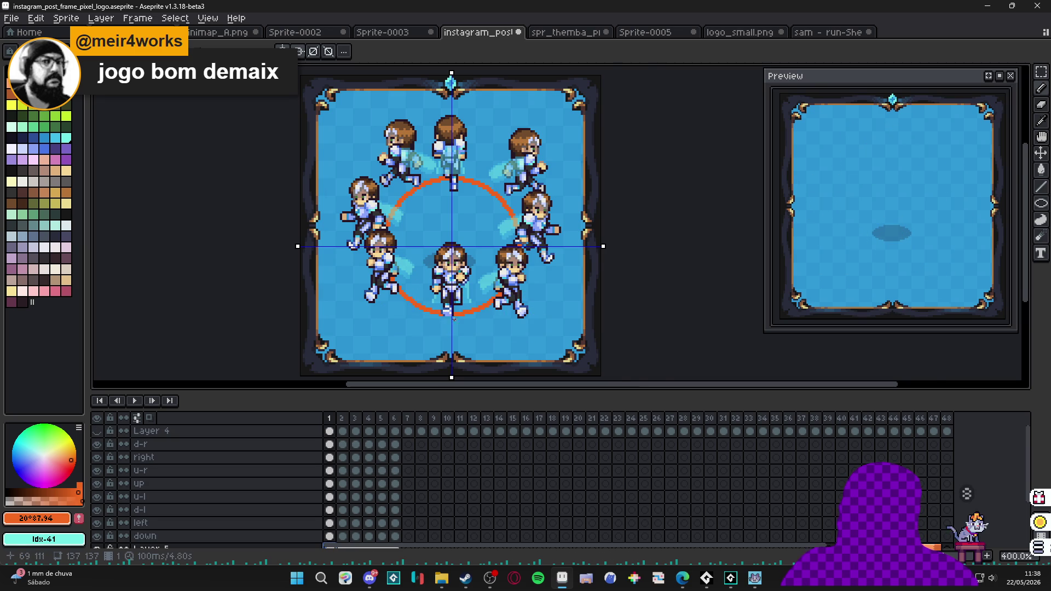
pyautogui.scroll(2, 453, 321)
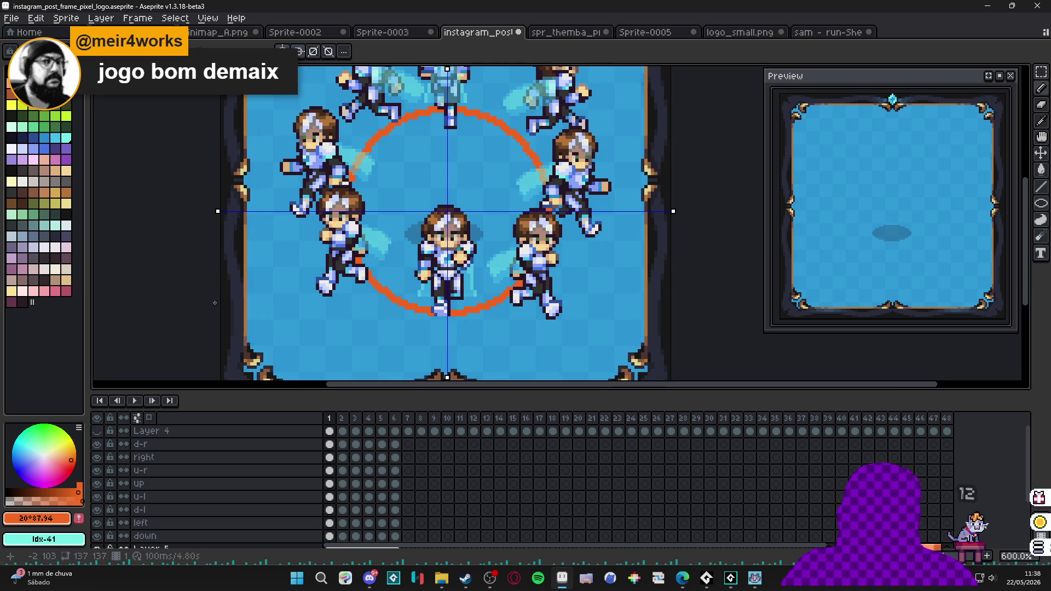
pyautogui.moveTo(97, 444); pyautogui.dragTo(102, 536)
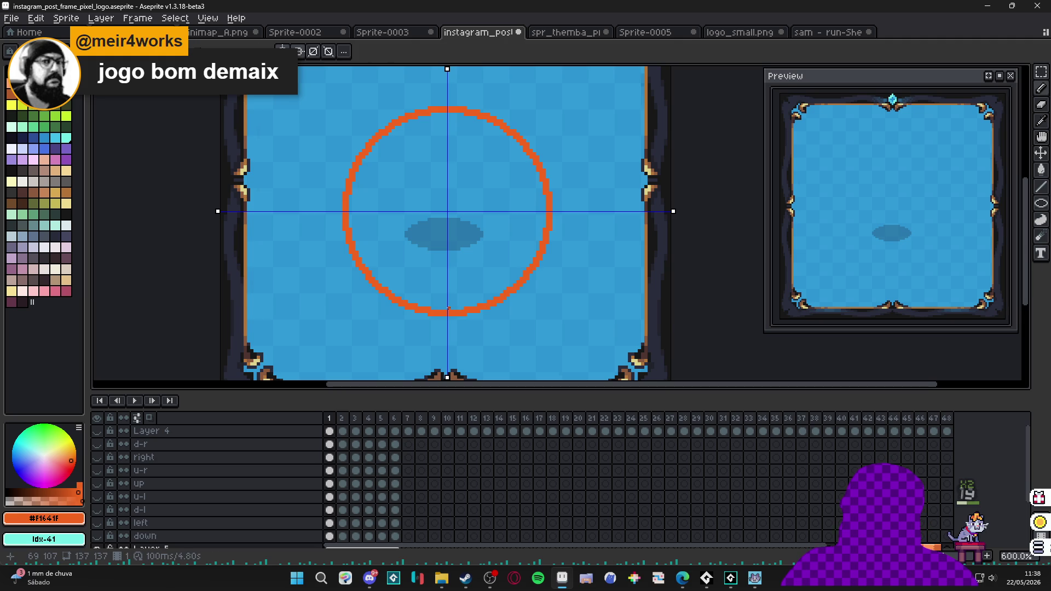
# Draw mirrored vertical, horizontal and diagonal orange spokes through the circle's centre.
pyautogui.keyDown('shift'); pyautogui.click(447, 137); pyautogui.keyUp('shift')
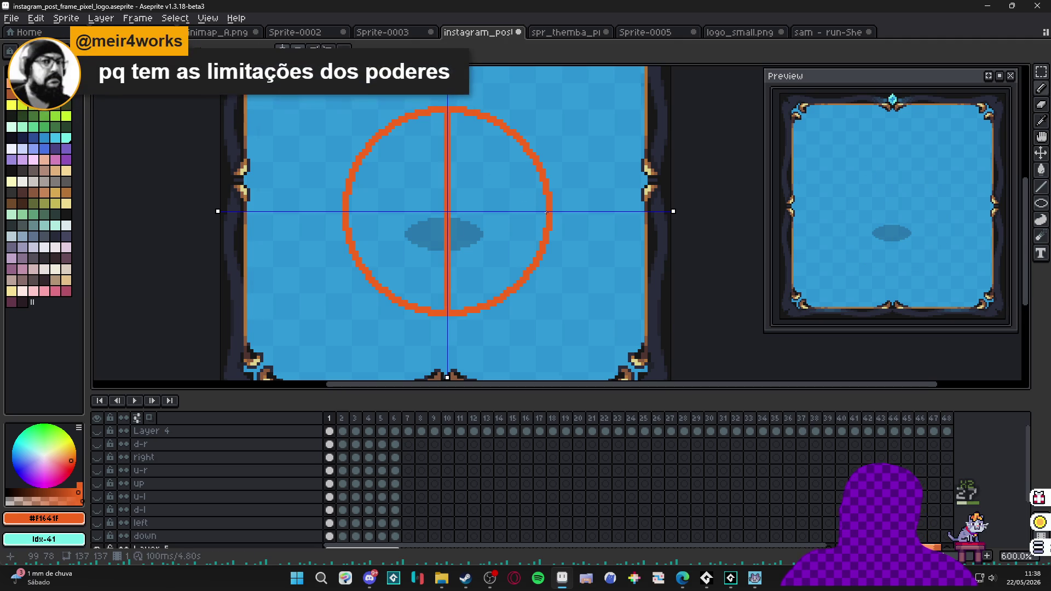
pyautogui.moveTo(529, 212); pyautogui.dragTo(447, 212)
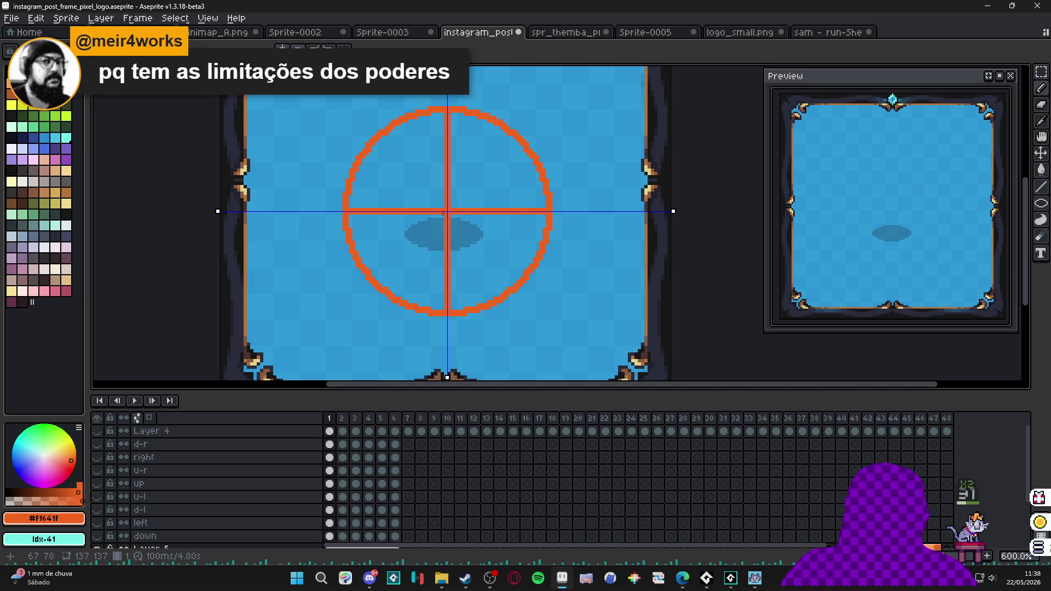
pyautogui.keyDown('shift'); pyautogui.click(362, 283); pyautogui.keyUp('shift')
pyautogui.moveTo(440, 216); pyautogui.dragTo(381, 278)
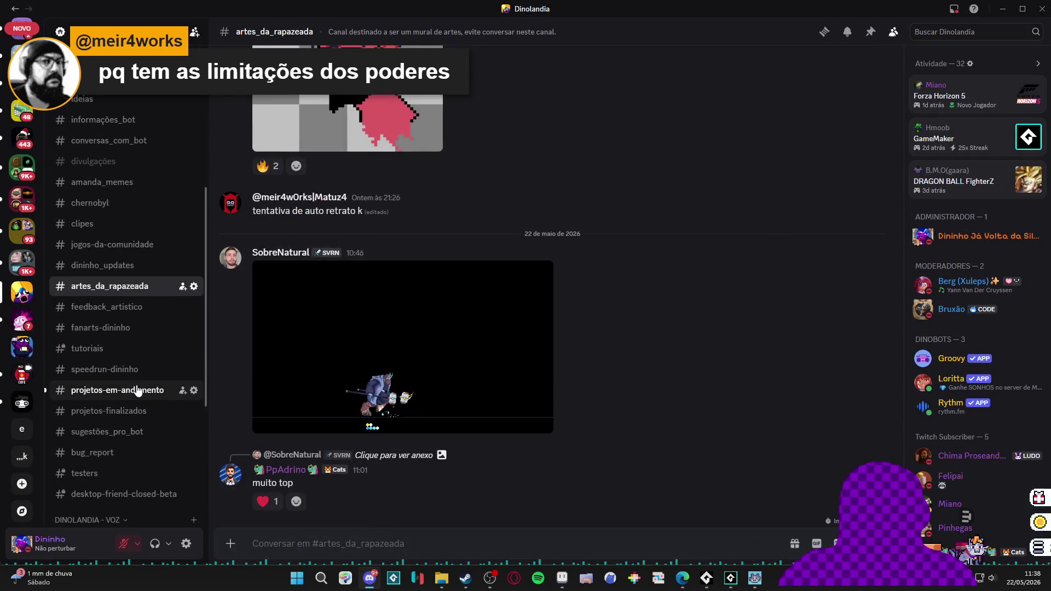
# Open the github.com/OniMock/GameDiary link from projetos-em-andamento and scroll through its README.
pyautogui.click(133, 390)
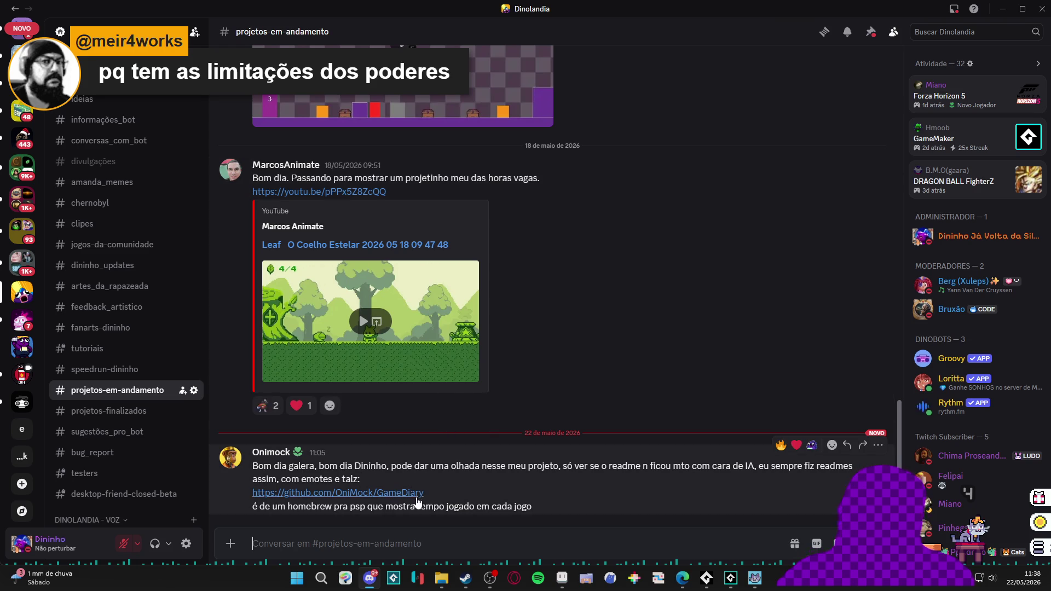
pyautogui.click(421, 493)
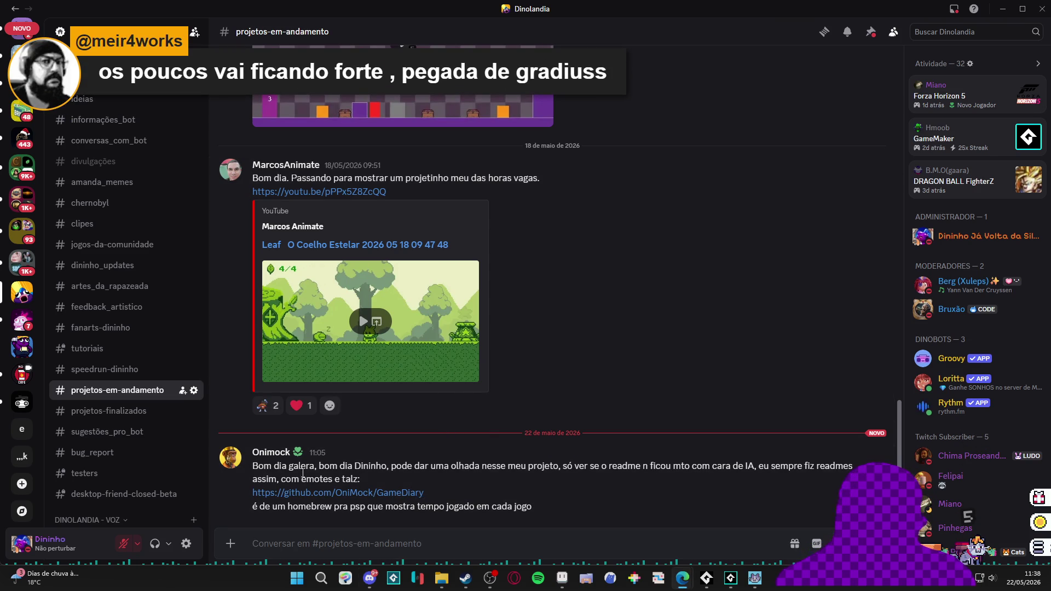
pyautogui.click(231, 457)
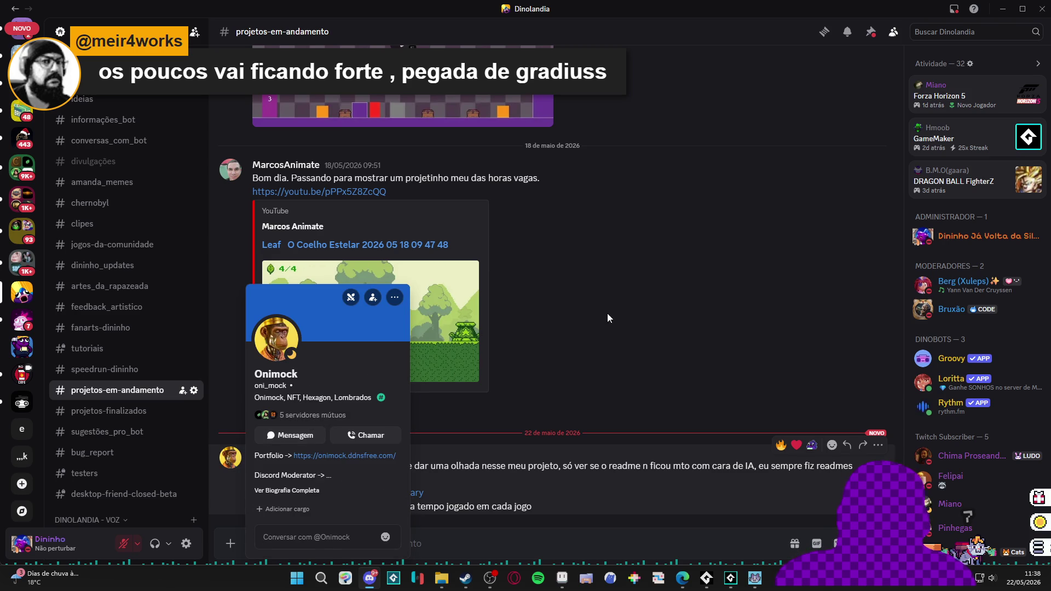
pyautogui.click(607, 318)
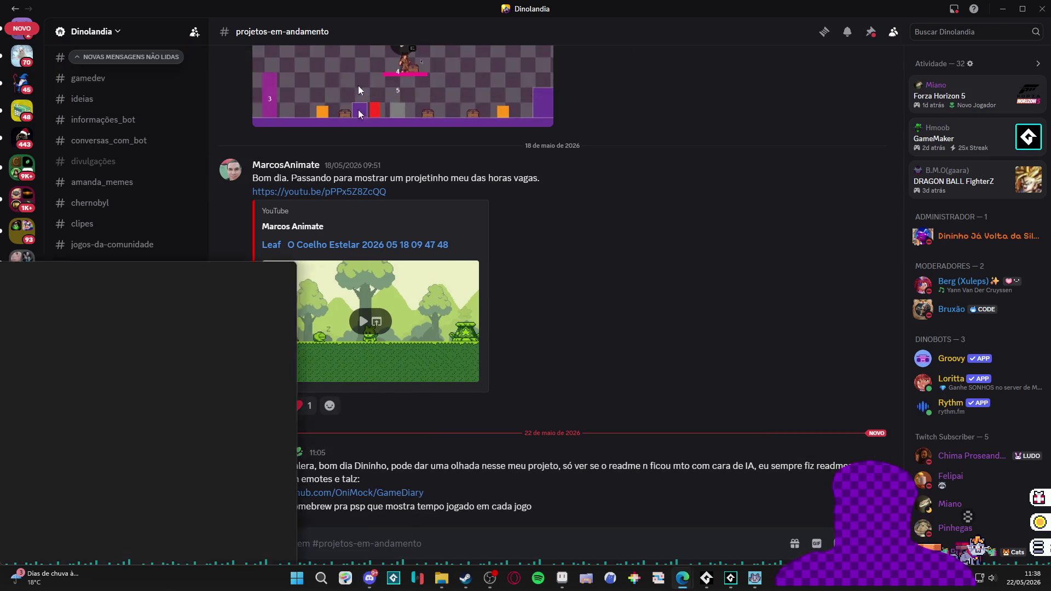
pyautogui.scroll(-10, 150, 289)
pyautogui.scroll(-4, 151, 293)
pyautogui.scroll(4, 152, 293)
pyautogui.scroll(-3, 151, 293)
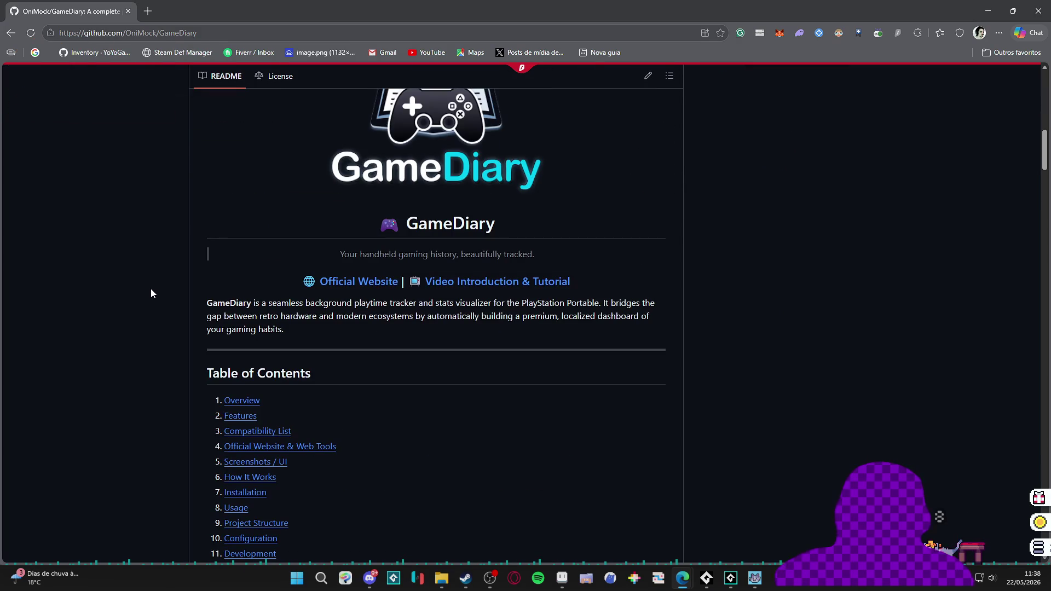
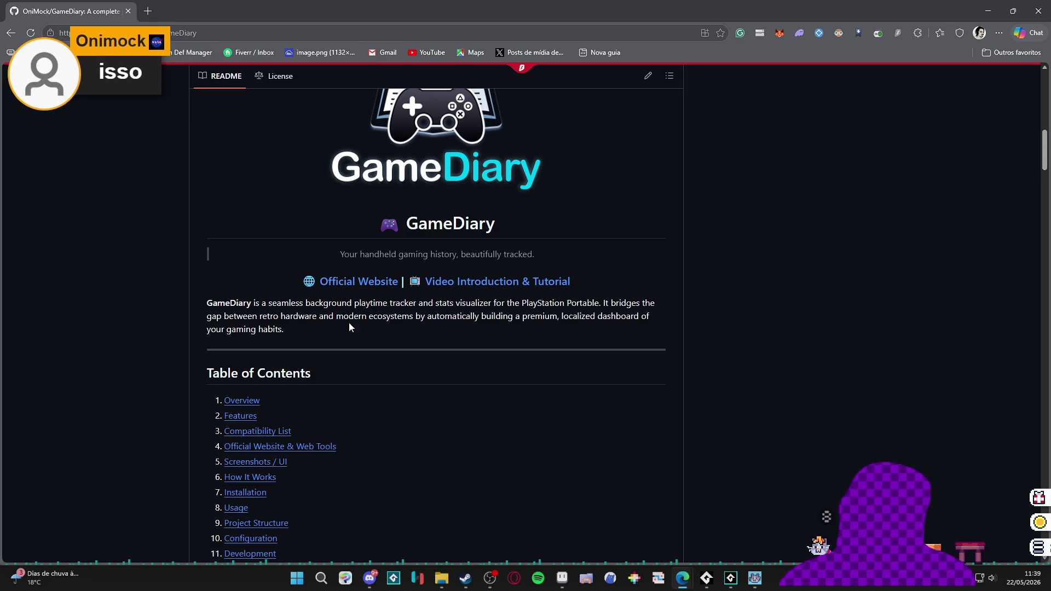
# Browse the GameDiary README's Screenshots / UI section and view the Session Statistics screenshot.
pyautogui.scroll(-2, 131, 356)
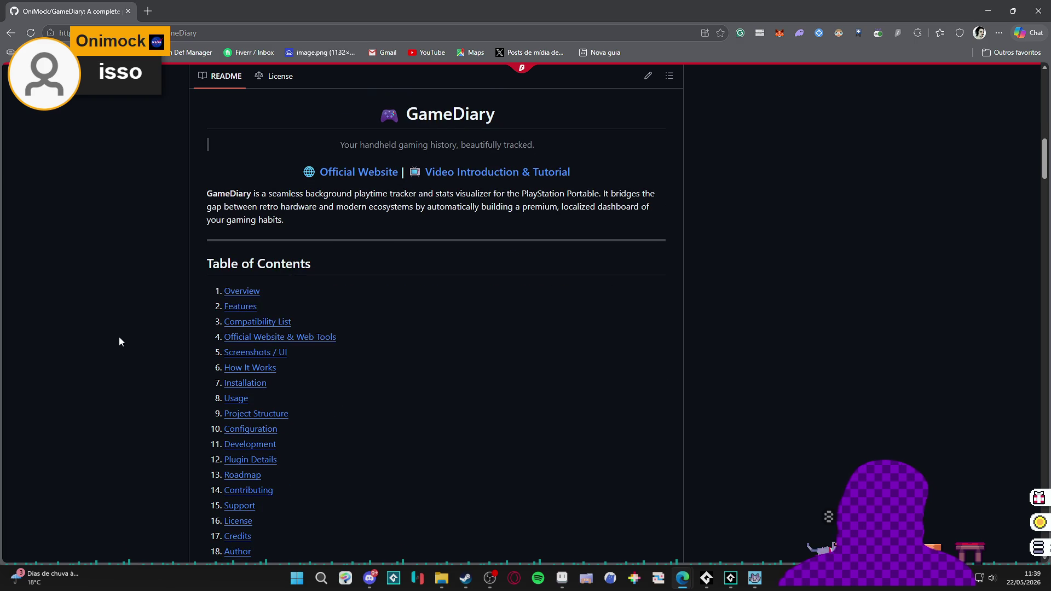
pyautogui.click(242, 354)
pyautogui.scroll(-15, 143, 338)
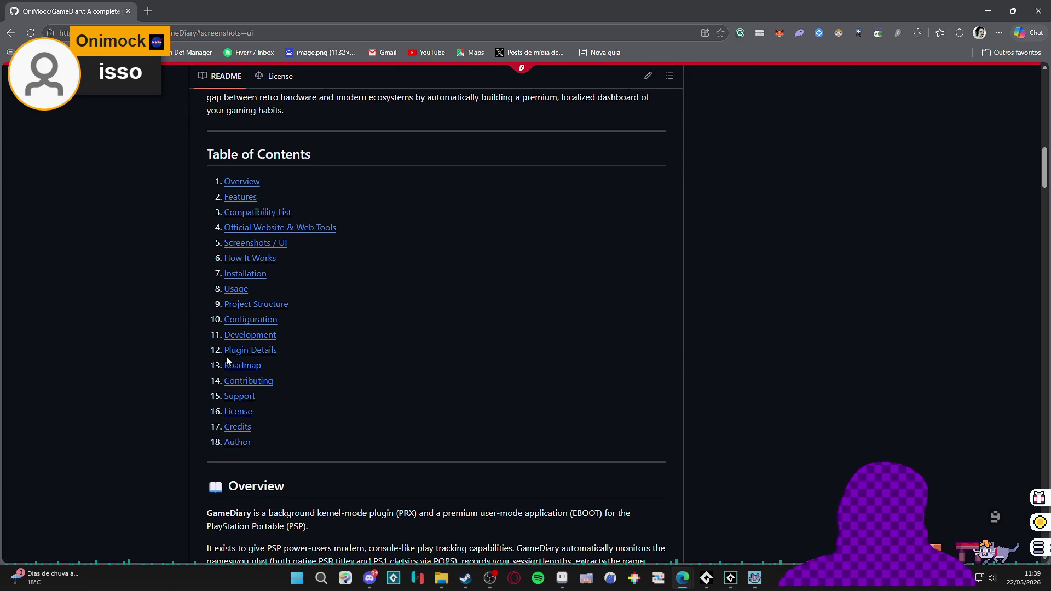
pyautogui.scroll(-7, 144, 348)
pyautogui.scroll(-5, 144, 343)
pyautogui.scroll(3, 143, 343)
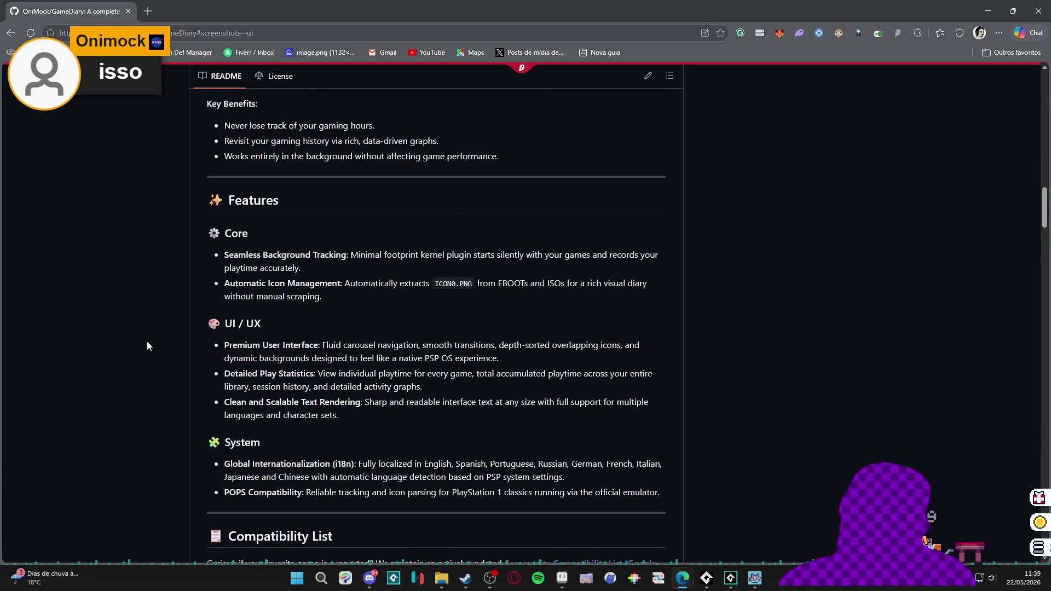
pyautogui.scroll(-2, 147, 345)
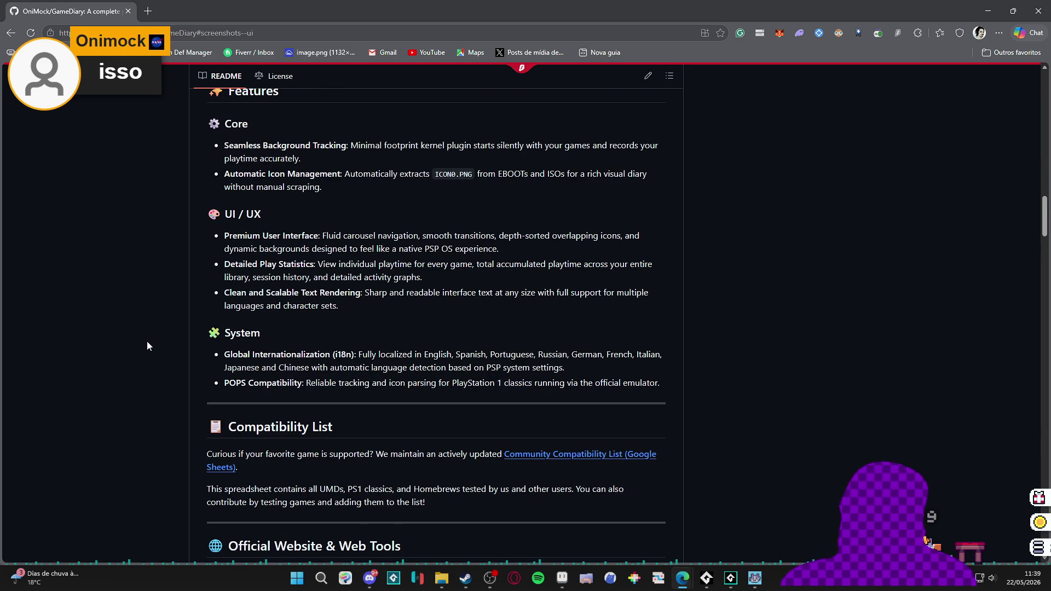
pyautogui.scroll(-10, 147, 346)
pyautogui.scroll(-3, 146, 346)
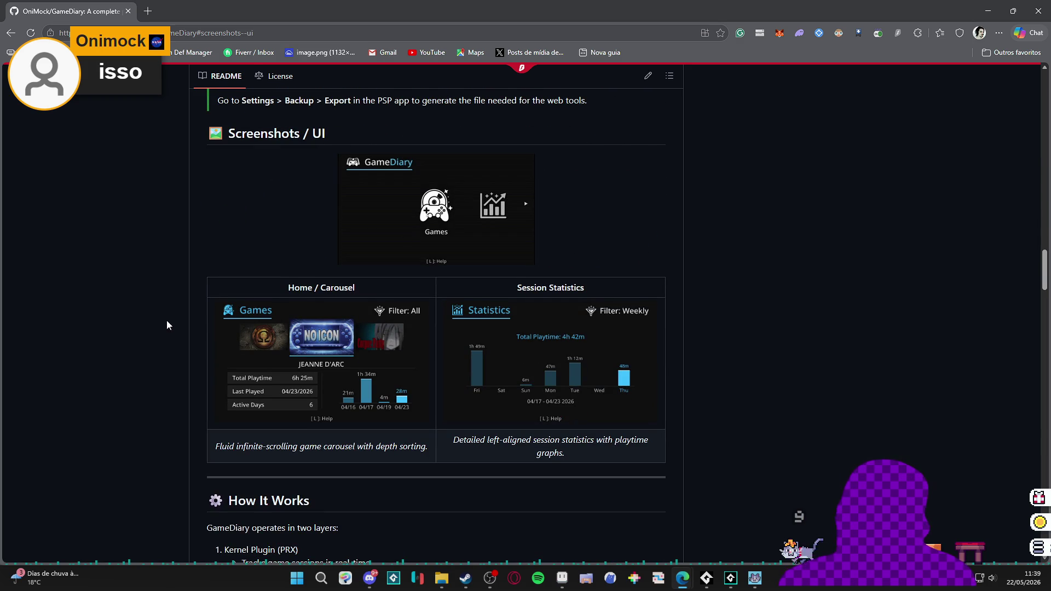
pyautogui.scroll(1, 174, 316)
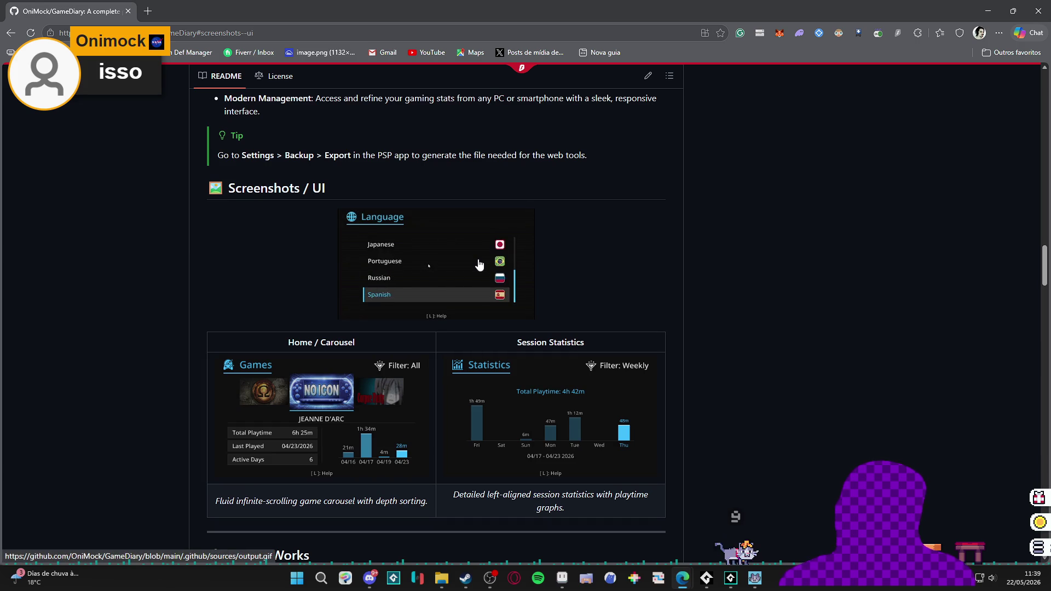
pyautogui.scroll(-1, 479, 265)
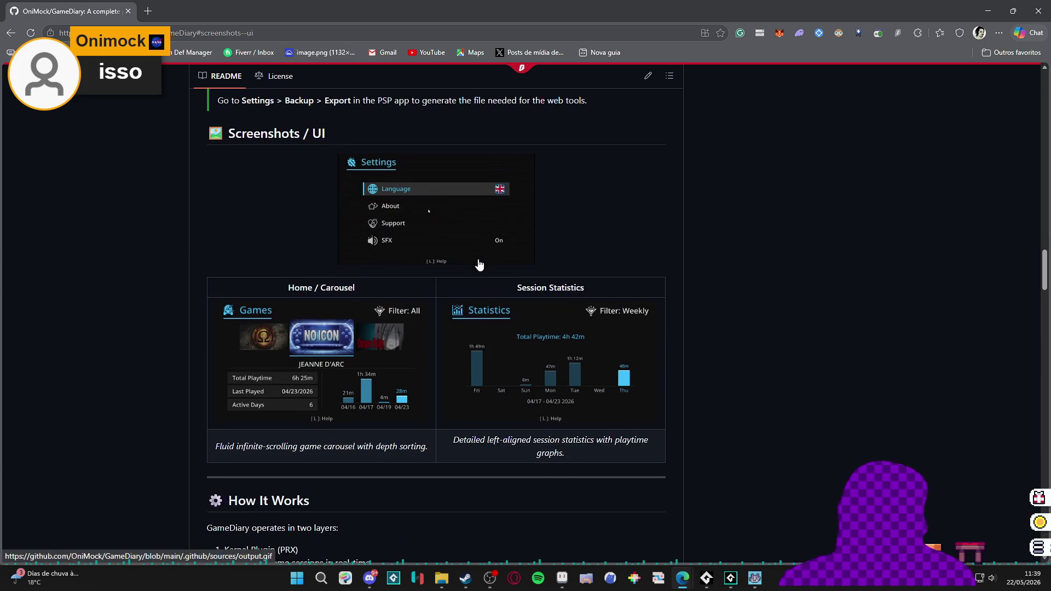
pyautogui.scroll(-1, 462, 294)
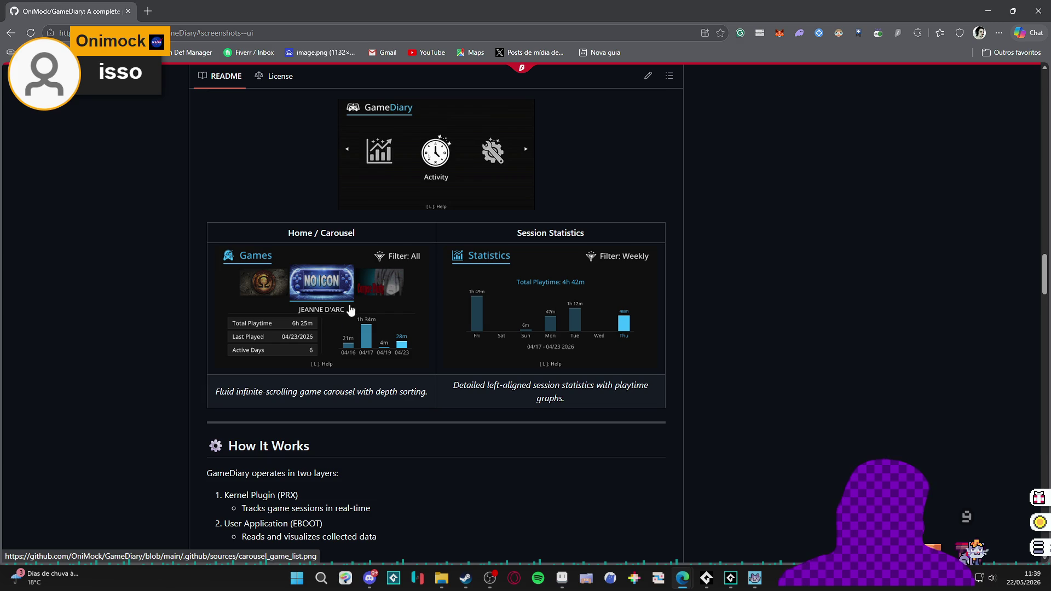
pyautogui.scroll(1, 518, 279)
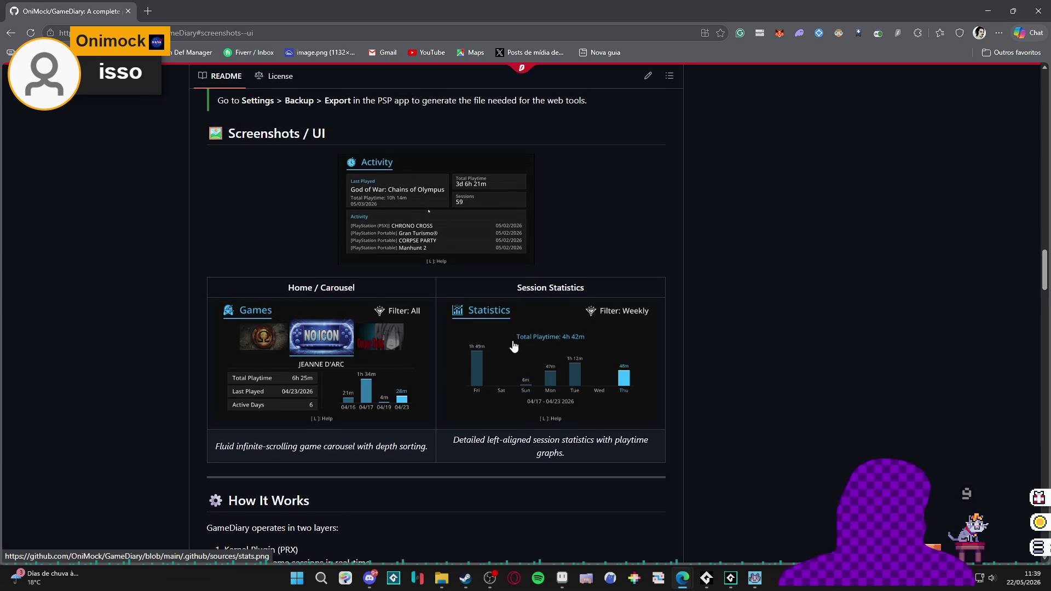
pyautogui.scroll(-1, 529, 329)
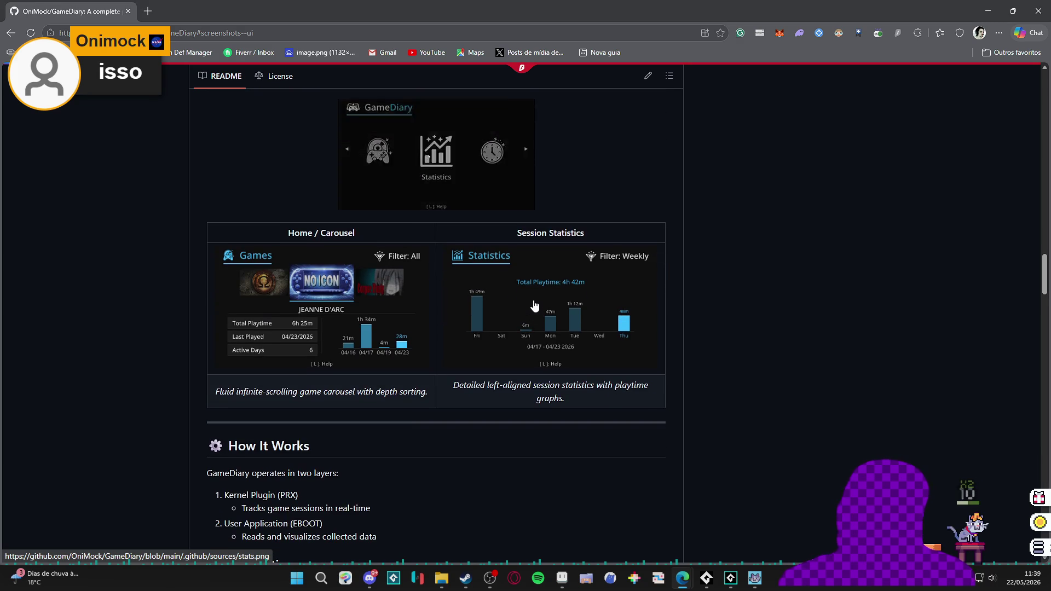
pyautogui.click(533, 302)
pyautogui.click(11, 33)
# Scroll back up through the GameDiary README.
pyautogui.scroll(-20, 187, 253)
pyautogui.scroll(-15, 195, 254)
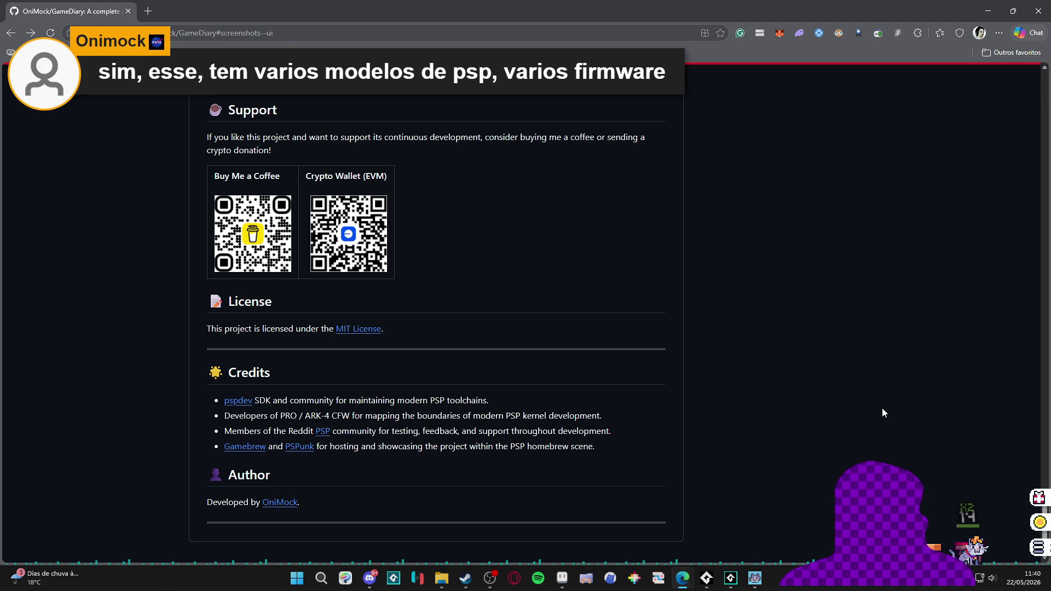
pyautogui.scroll(3, 888, 396)
pyautogui.scroll(8, 888, 397)
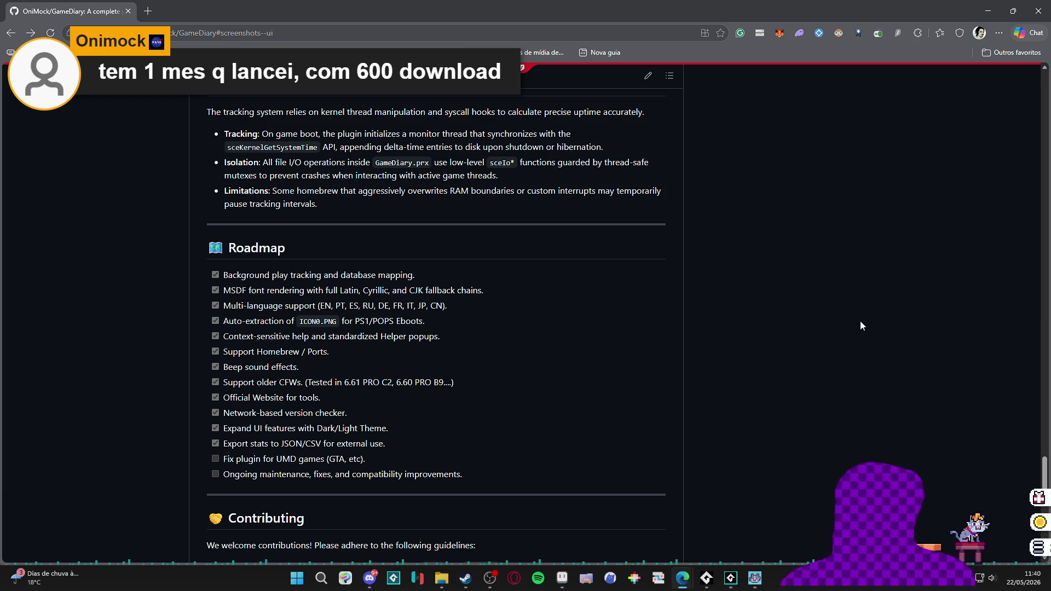
pyautogui.scroll(5, 819, 362)
pyautogui.scroll(20, 817, 361)
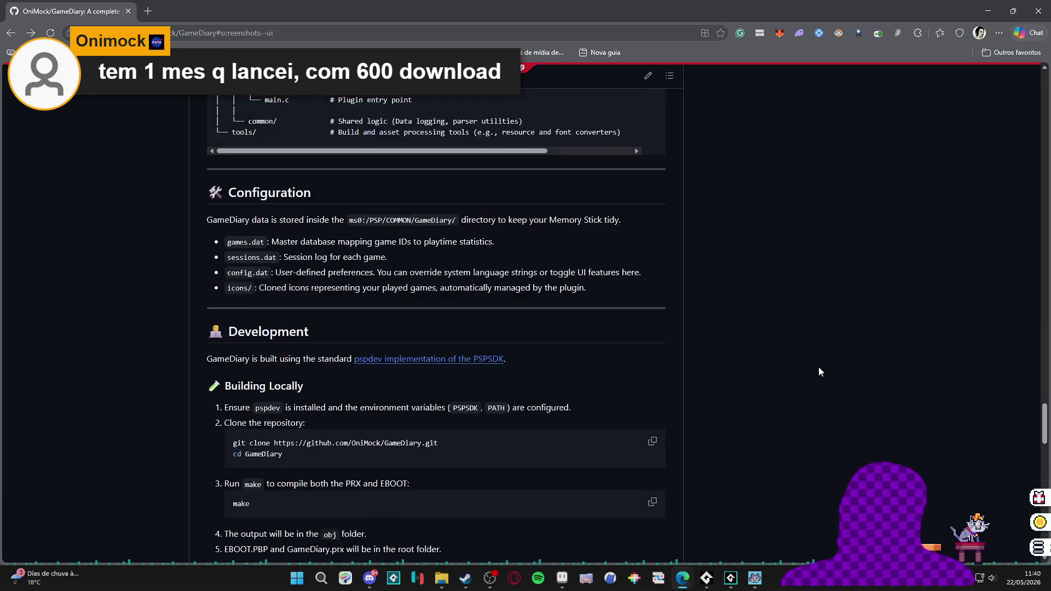
pyautogui.scroll(15, 1018, 193)
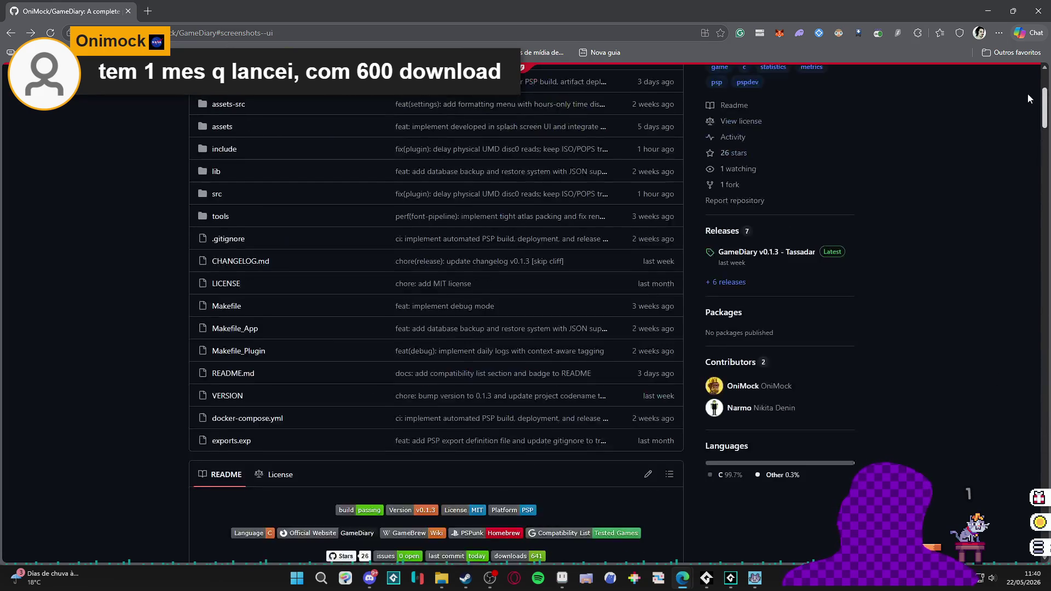
pyautogui.scroll(3, 976, 148)
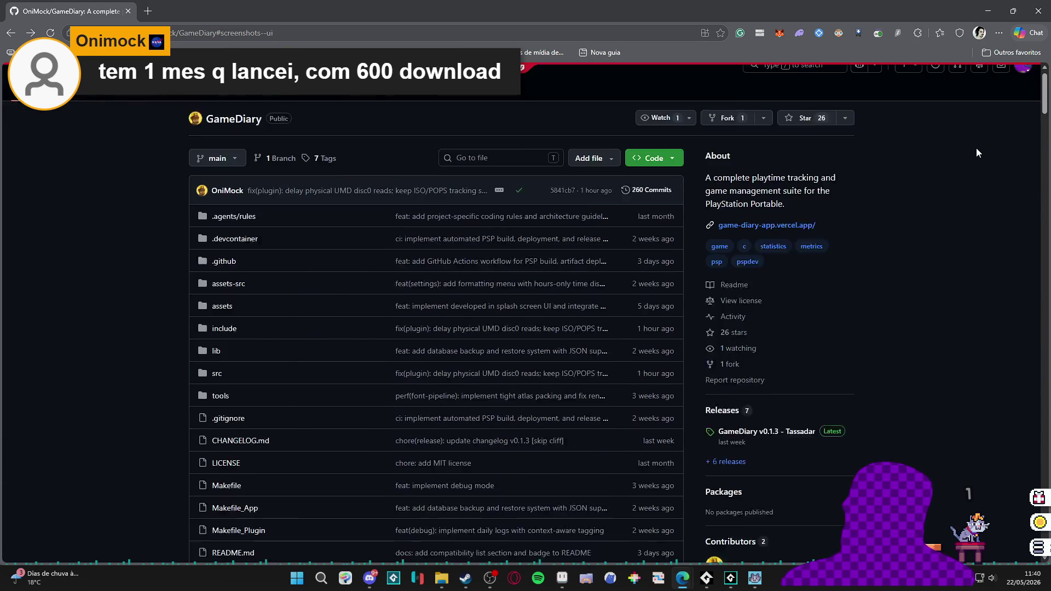
pyautogui.scroll(-15, 120, 198)
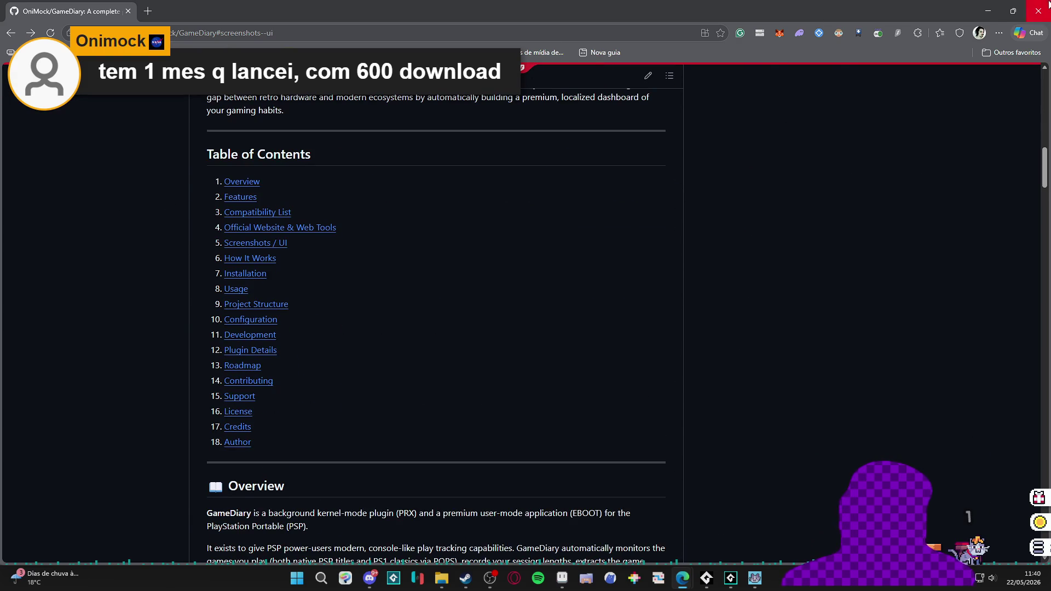
pyautogui.scroll(3, 1013, 164)
pyautogui.scroll(9, 924, 139)
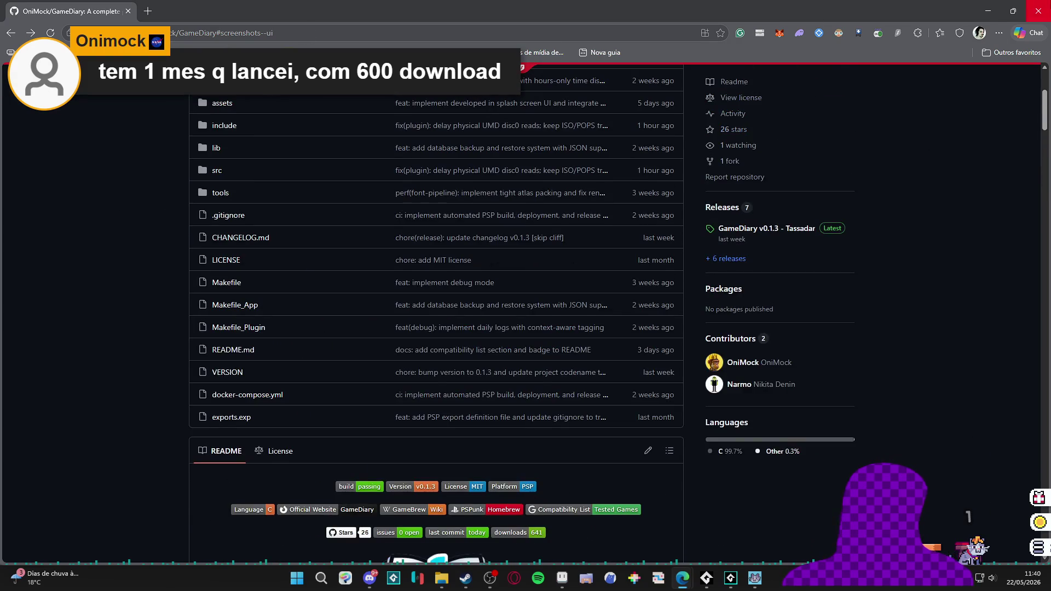
# Switch to Discord and open the #bem-vindos welcome channel.
pyautogui.hotkey('alt', 'Tab')
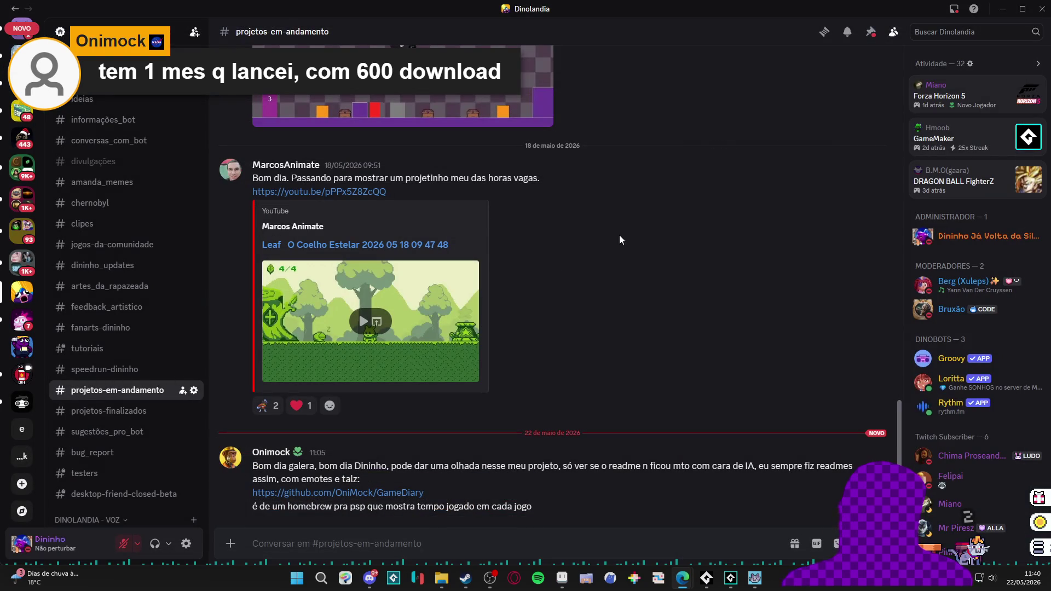
pyautogui.scroll(5, 153, 229)
pyautogui.click(156, 257)
pyautogui.scroll(-1, 134, 282)
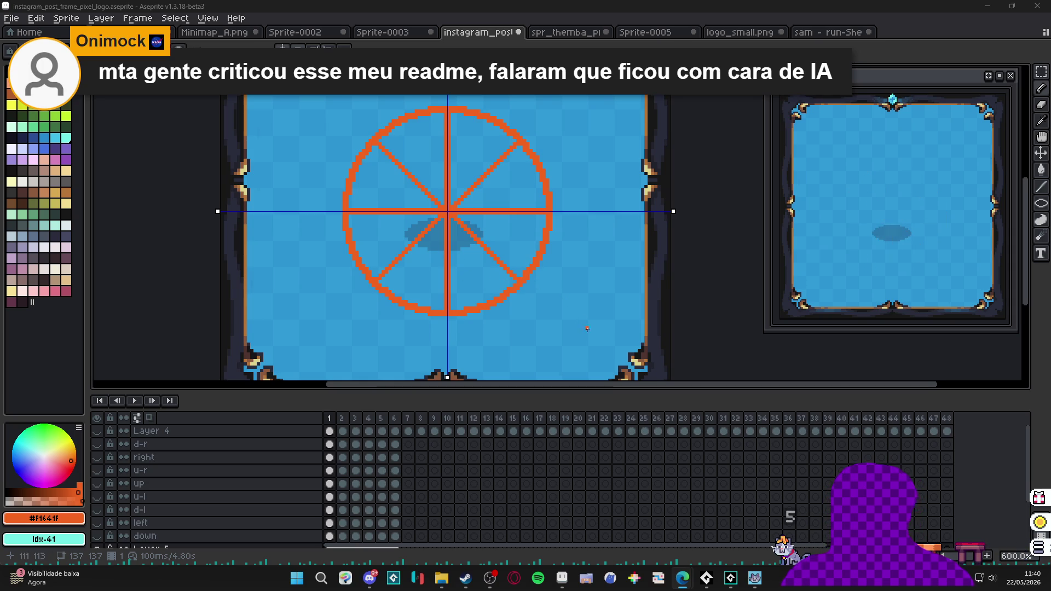
# In Discord's #projetos-em-andamento channel, follow the GameDiary GitHub link to reopen the repository.
pyautogui.moveTo(679, 579)
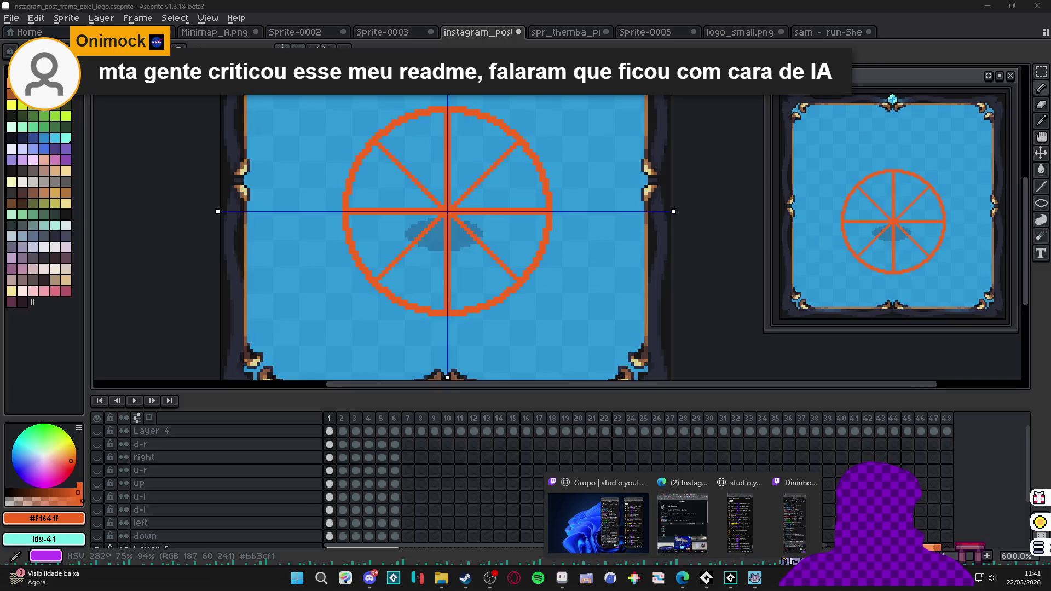
pyautogui.click(370, 578)
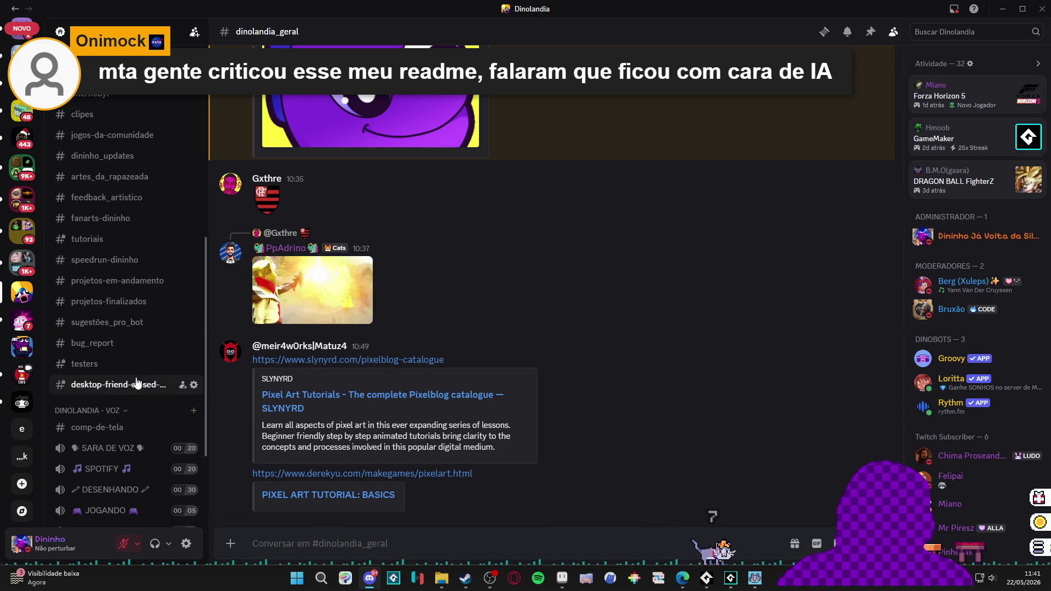
pyautogui.click(132, 281)
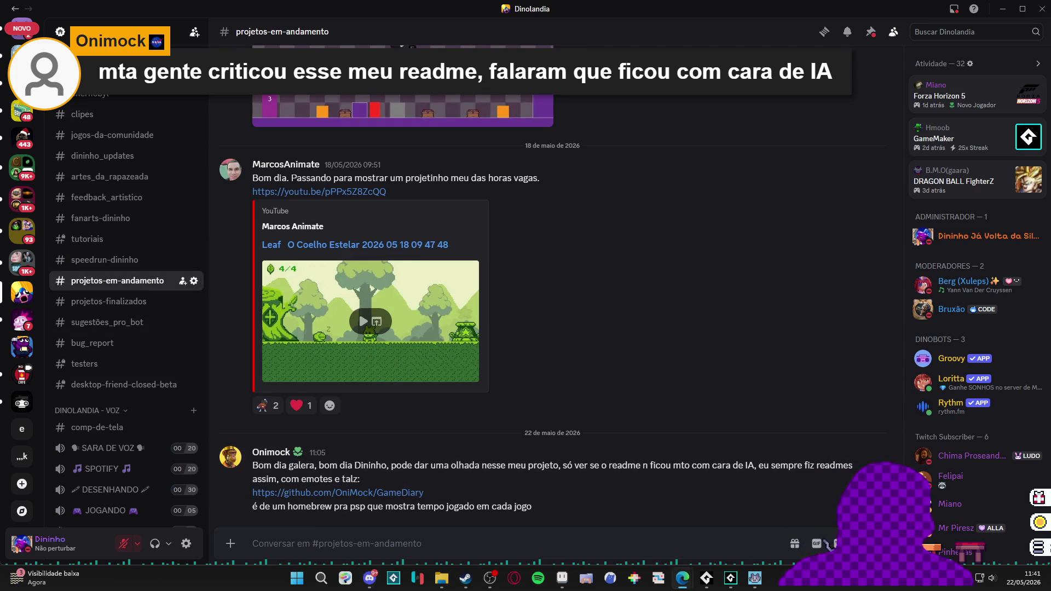
pyautogui.click(338, 492)
pyautogui.scroll(-5, 343, 341)
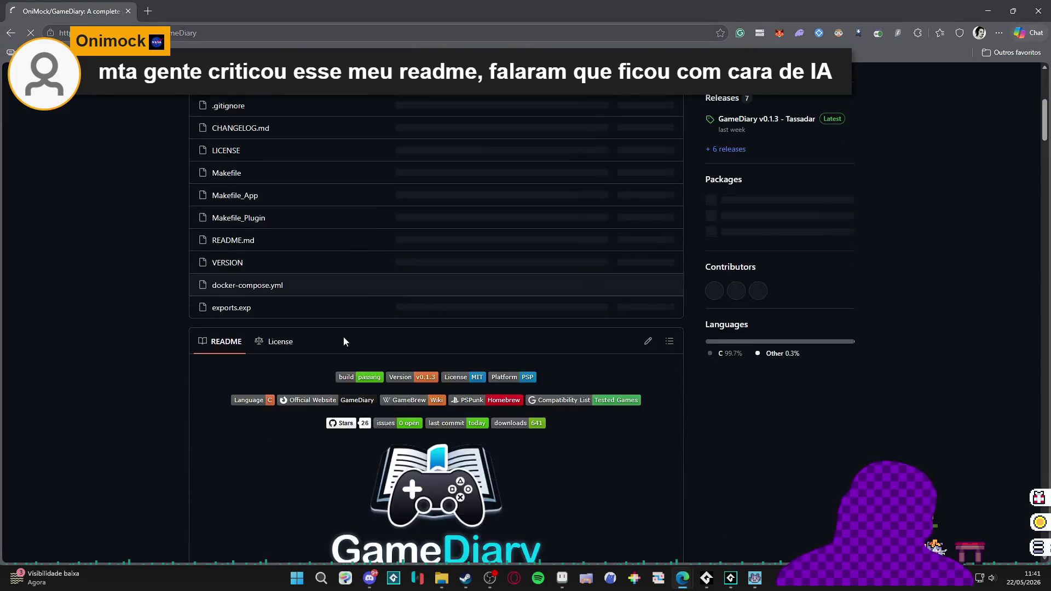
# Read down through the GameDiary README and return to the repository top.
pyautogui.scroll(-12, 344, 335)
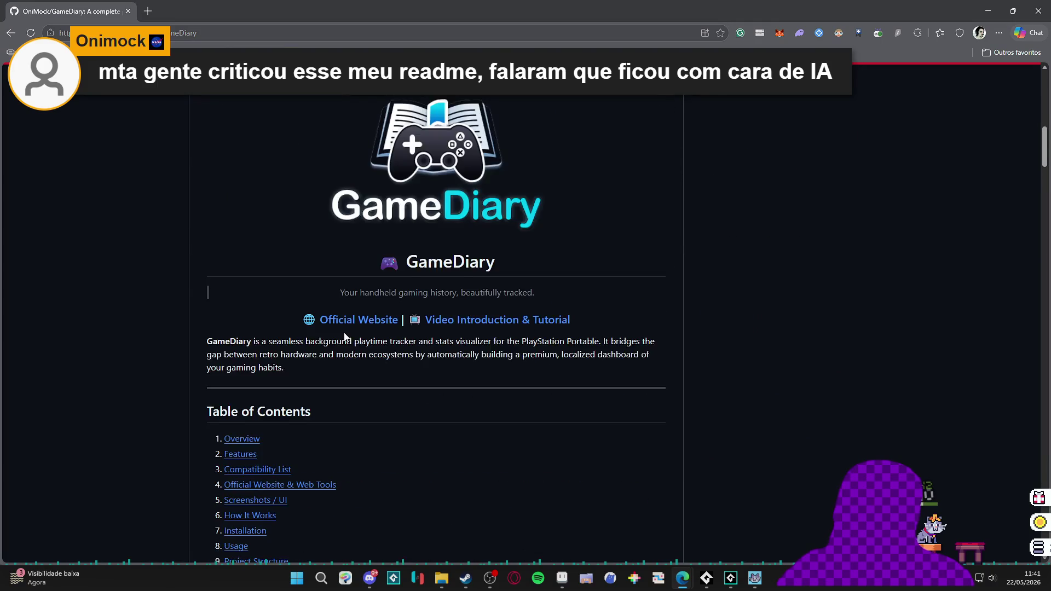
pyautogui.scroll(-10, 352, 337)
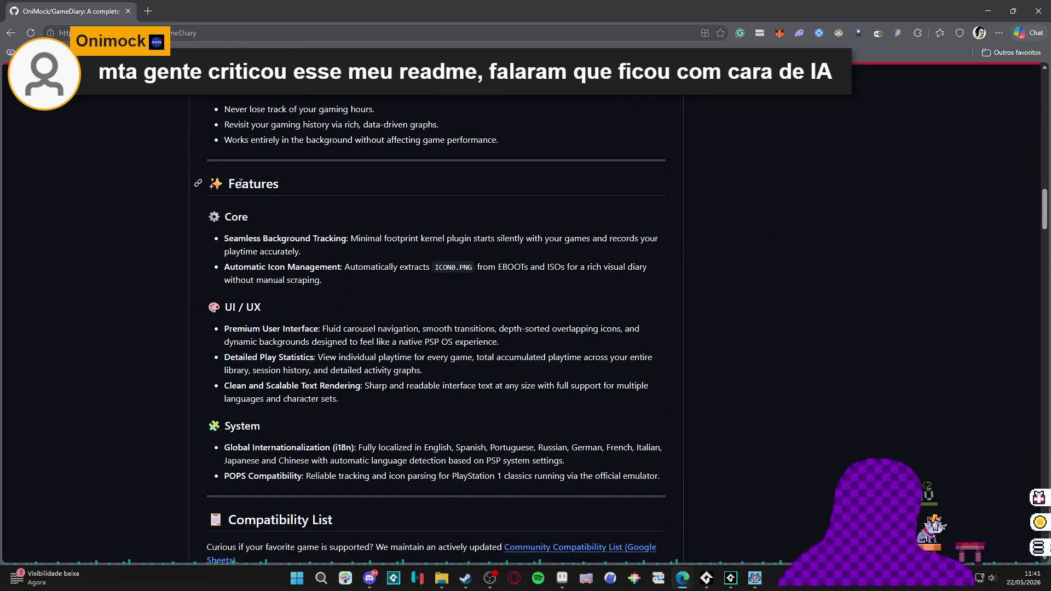
pyautogui.scroll(-2, 235, 230)
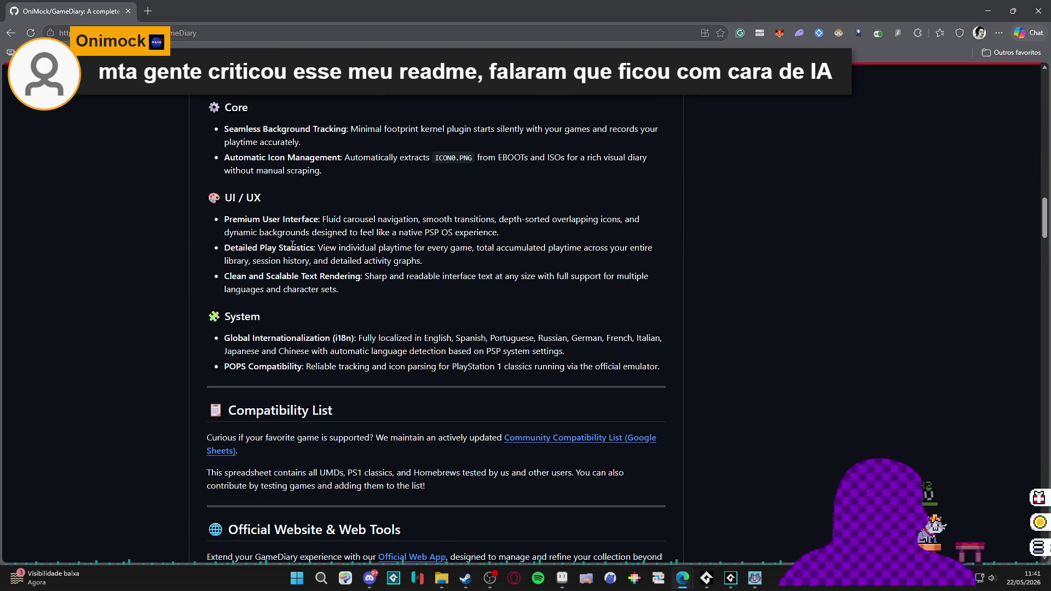
pyautogui.scroll(-4, 329, 260)
pyautogui.scroll(3, 344, 267)
pyautogui.scroll(-4, 346, 270)
pyautogui.scroll(-4, 347, 272)
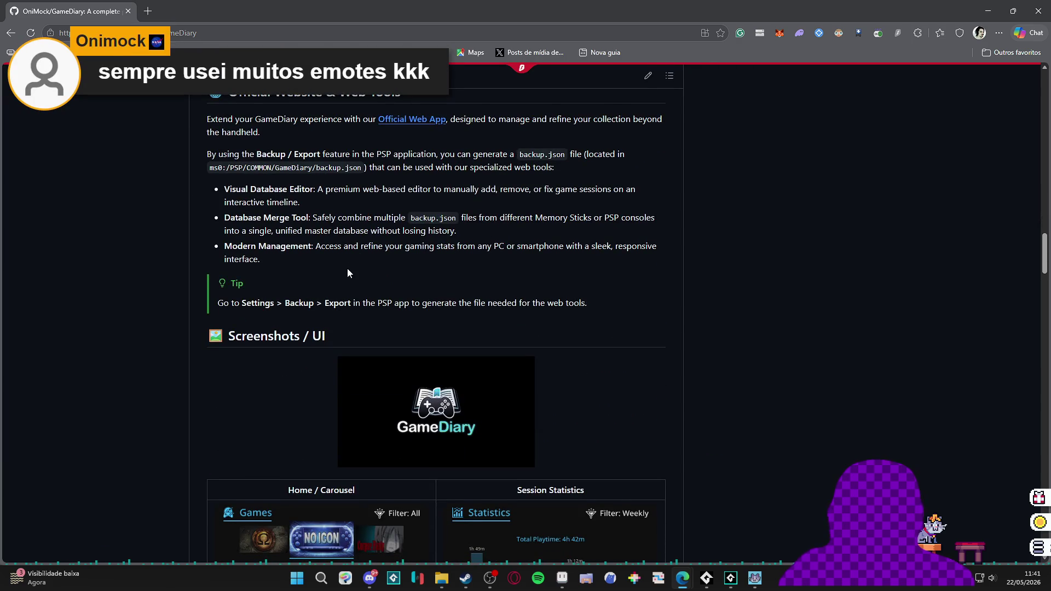
pyautogui.scroll(-4, 347, 272)
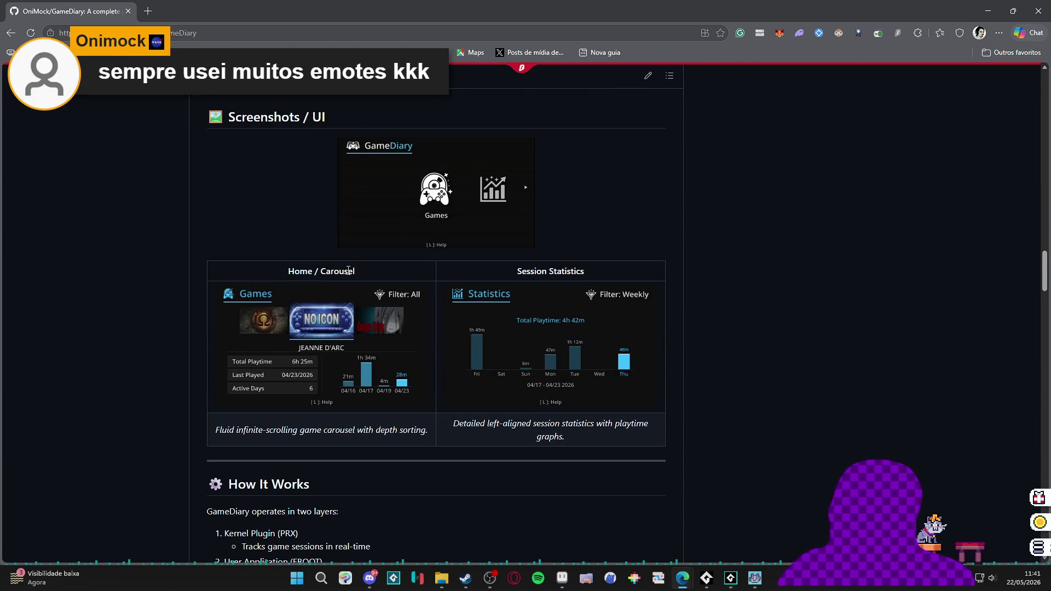
pyautogui.scroll(12, 348, 275)
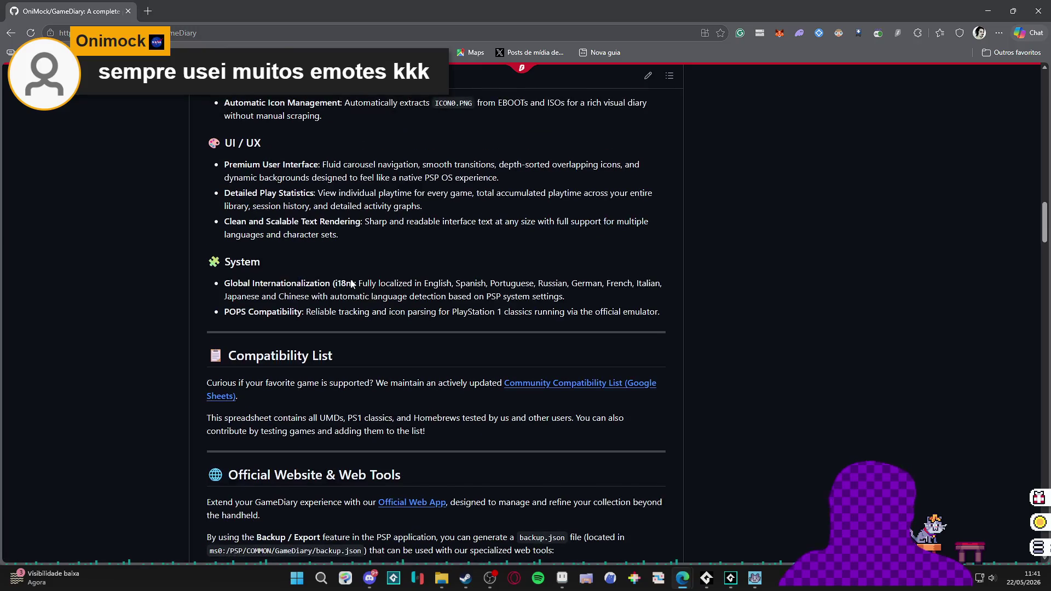
pyautogui.scroll(5, 351, 279)
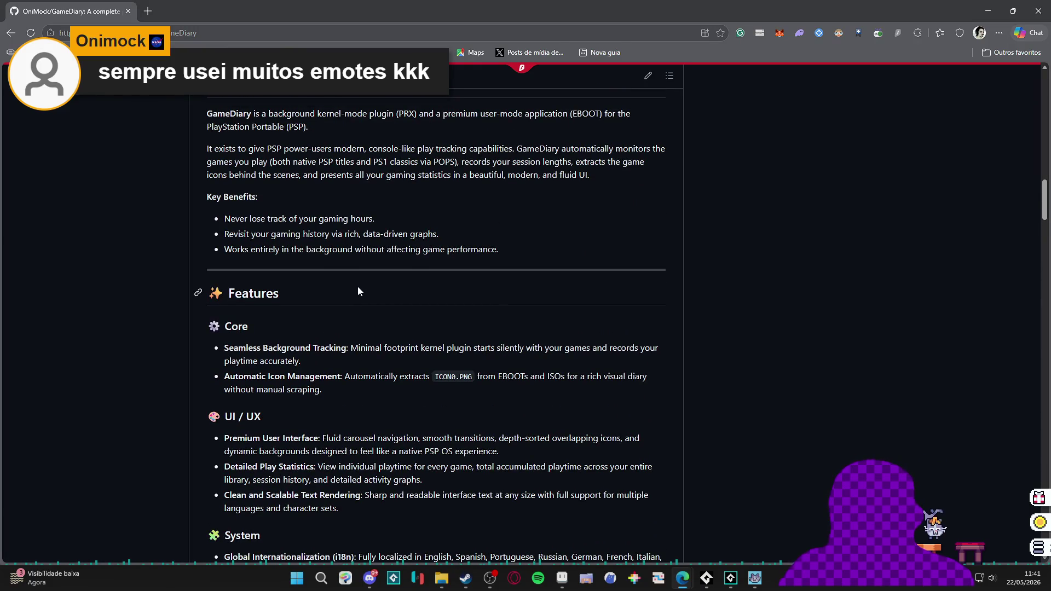
pyautogui.scroll(-3, 357, 289)
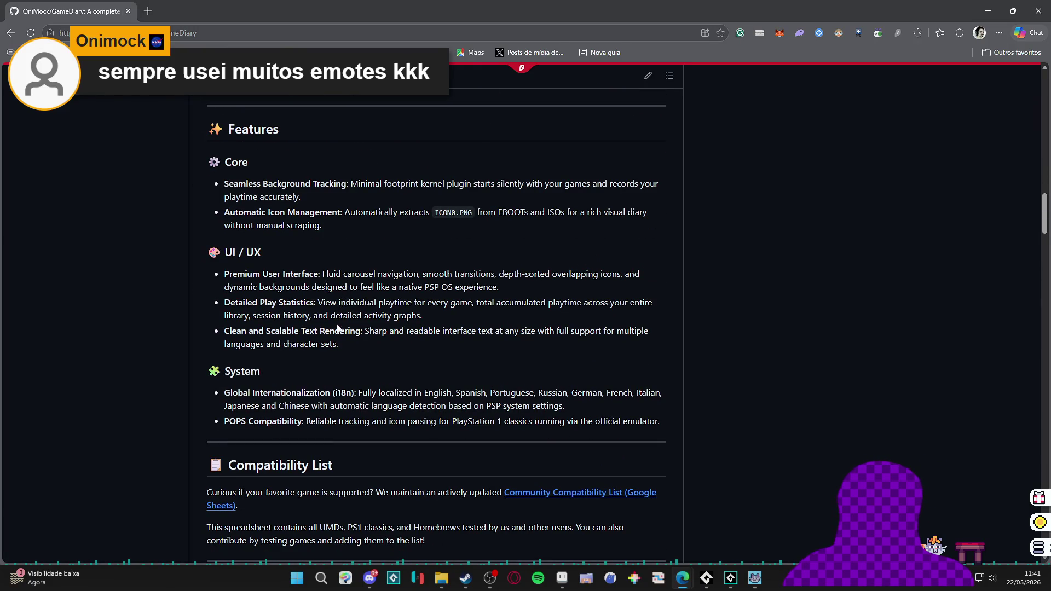
pyautogui.scroll(-2, 337, 328)
pyautogui.scroll(2, 315, 281)
pyautogui.scroll(3, 348, 279)
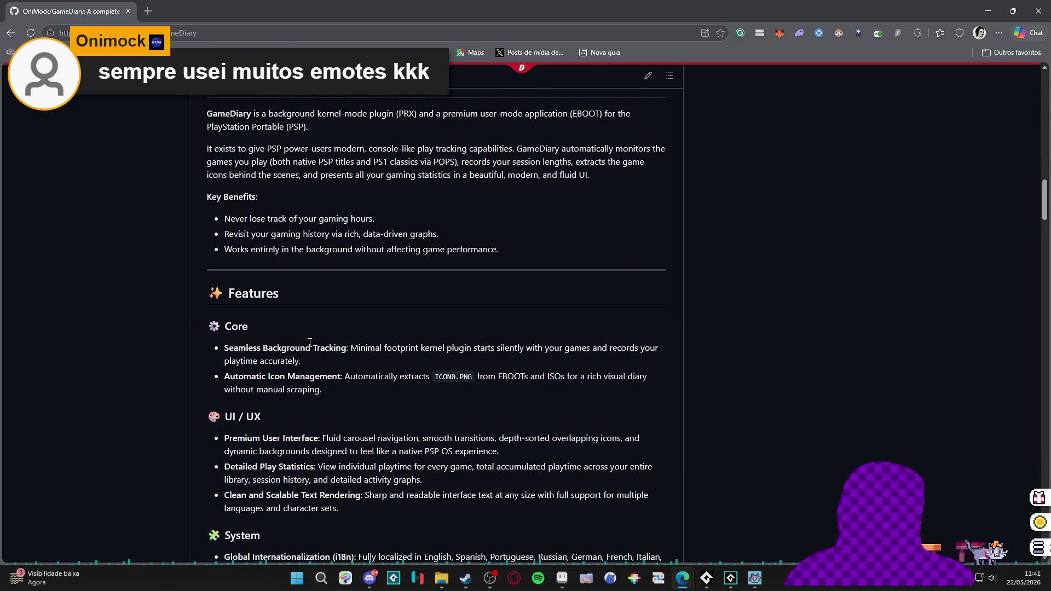
pyautogui.scroll(-3, 310, 343)
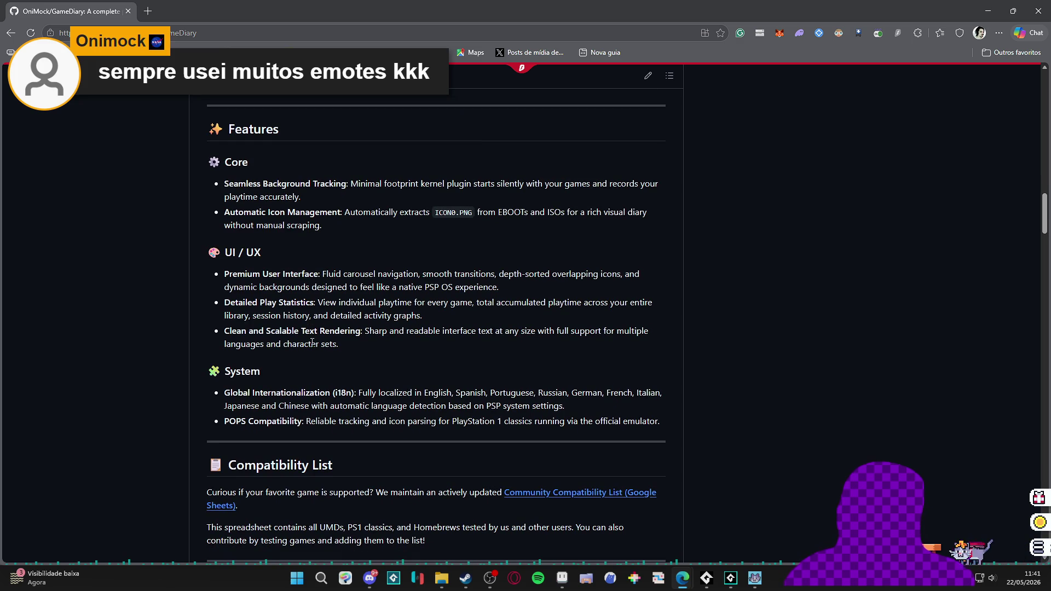
pyautogui.scroll(-8, 312, 343)
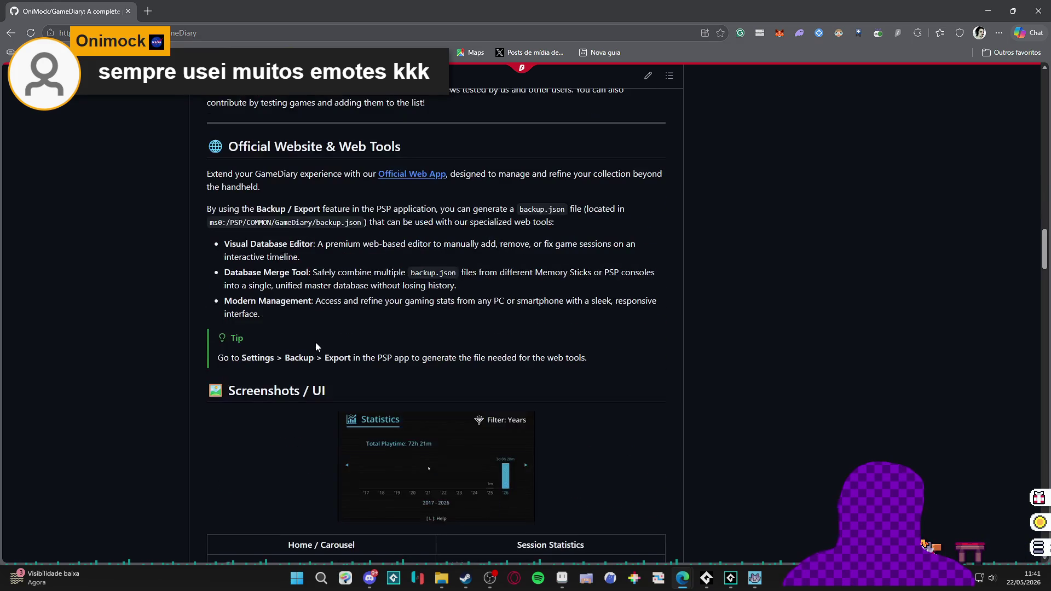
pyautogui.scroll(-3, 315, 343)
pyautogui.scroll(10, 316, 343)
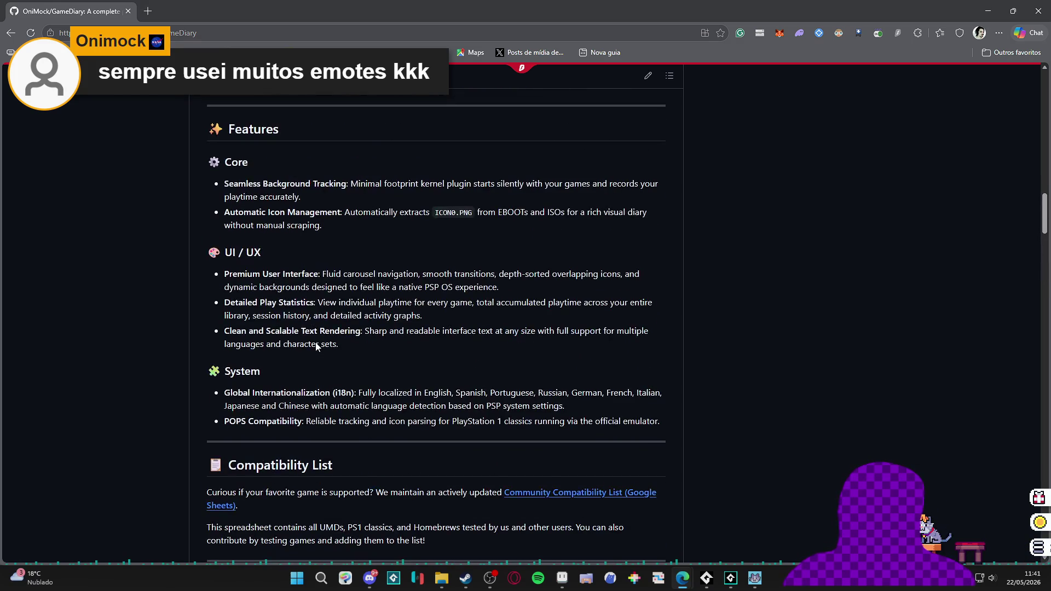
pyautogui.scroll(7, 316, 343)
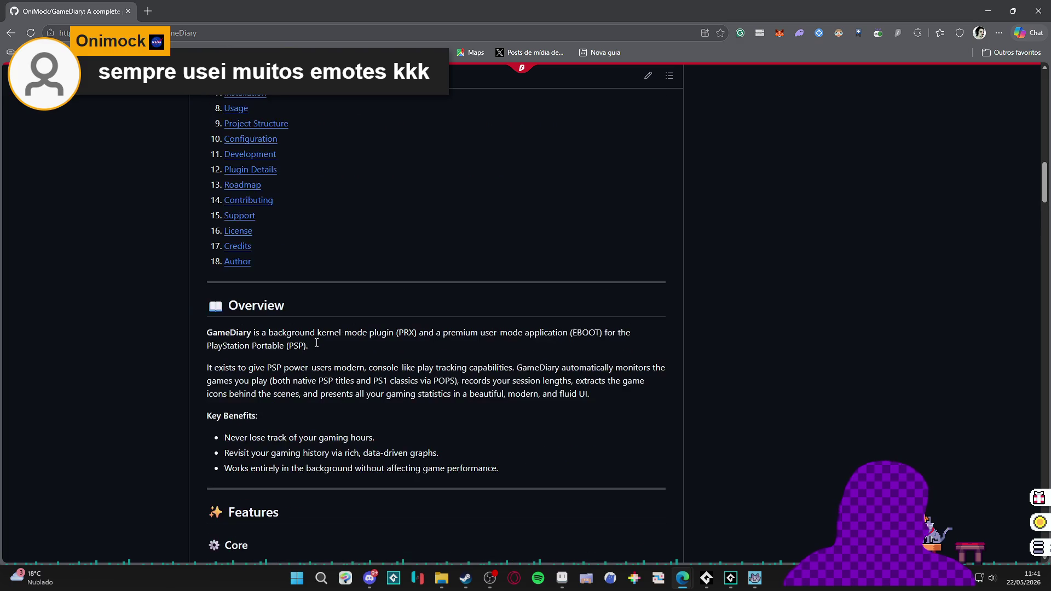
pyautogui.scroll(-20, 315, 343)
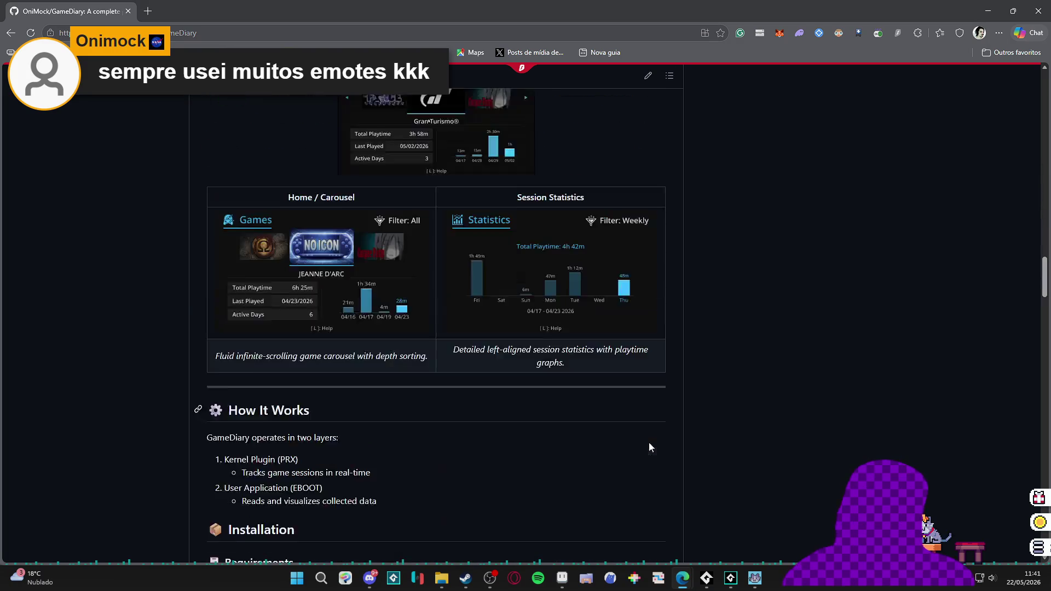
pyautogui.scroll(20, 806, 245)
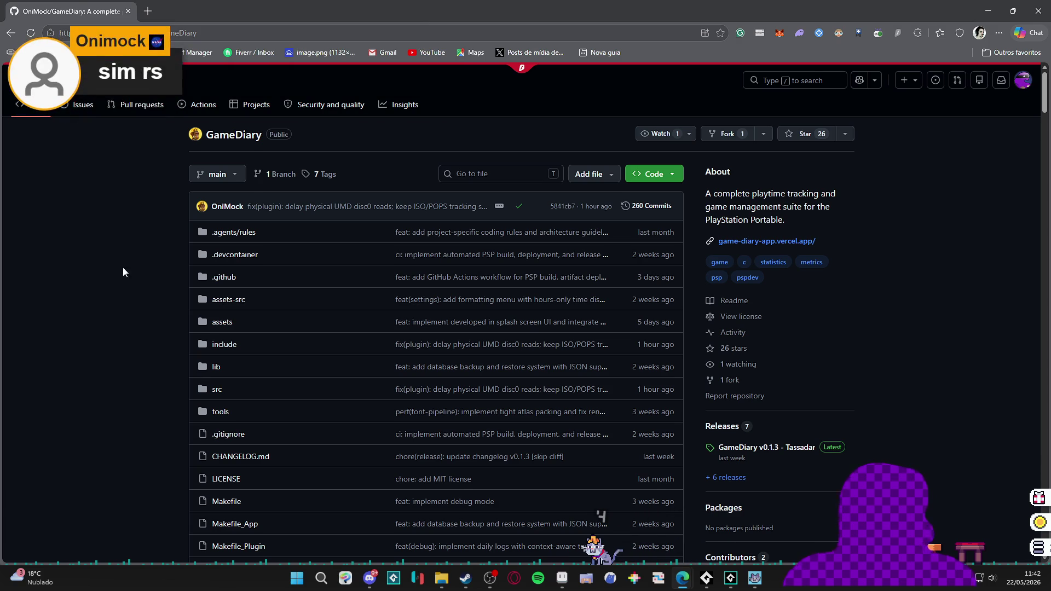
# Close the browser and put Discord away to get back to the Aseprite sprite.
pyautogui.click(1038, 11)
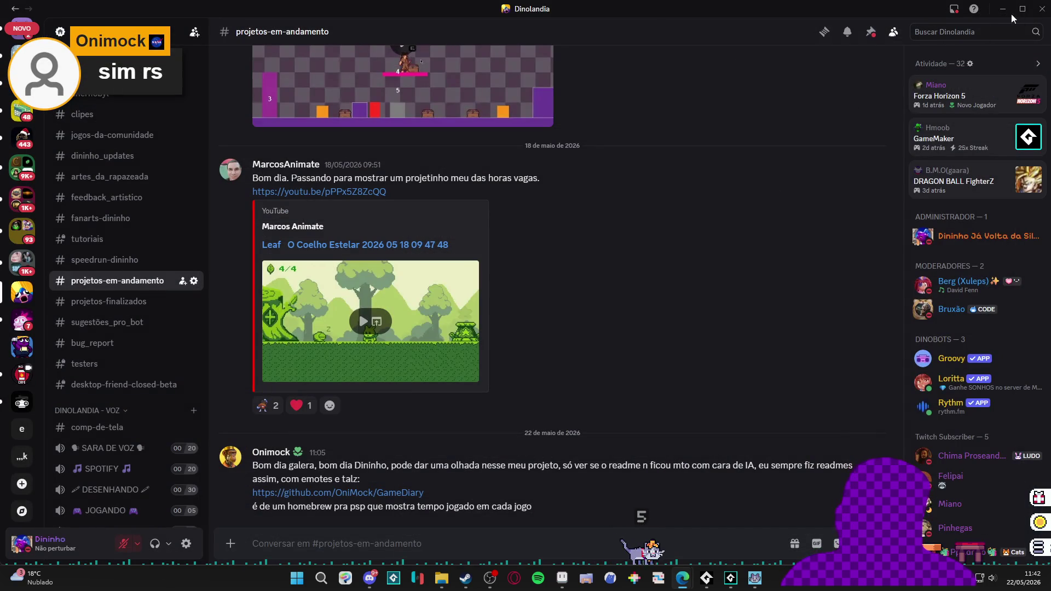
pyautogui.click(1003, 9)
pyautogui.click(911, 86)
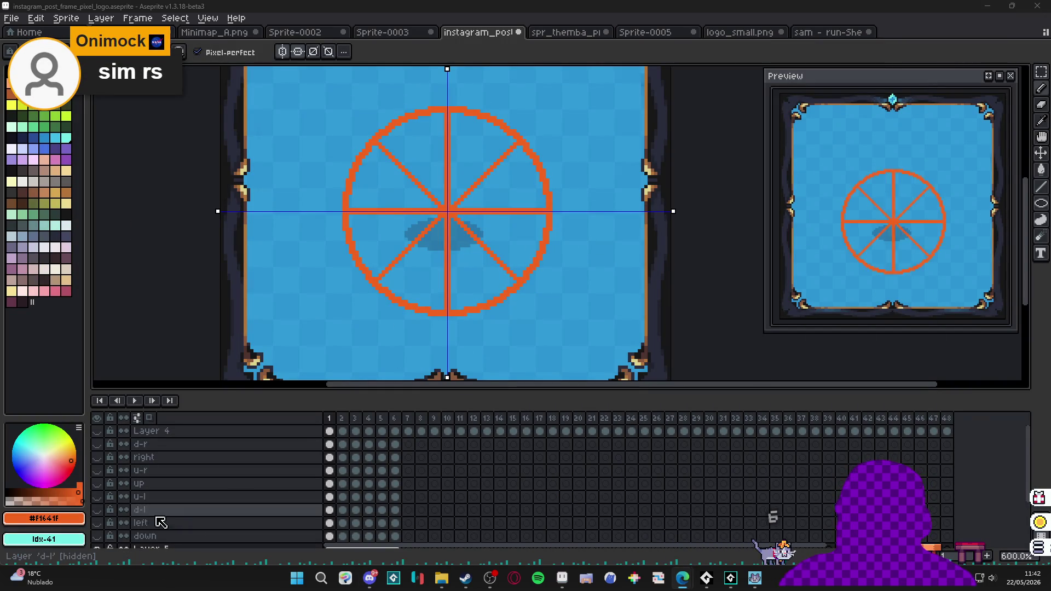
# Make the down and left layers visible and select the left layer's cels 1–6.
pyautogui.click(99, 536)
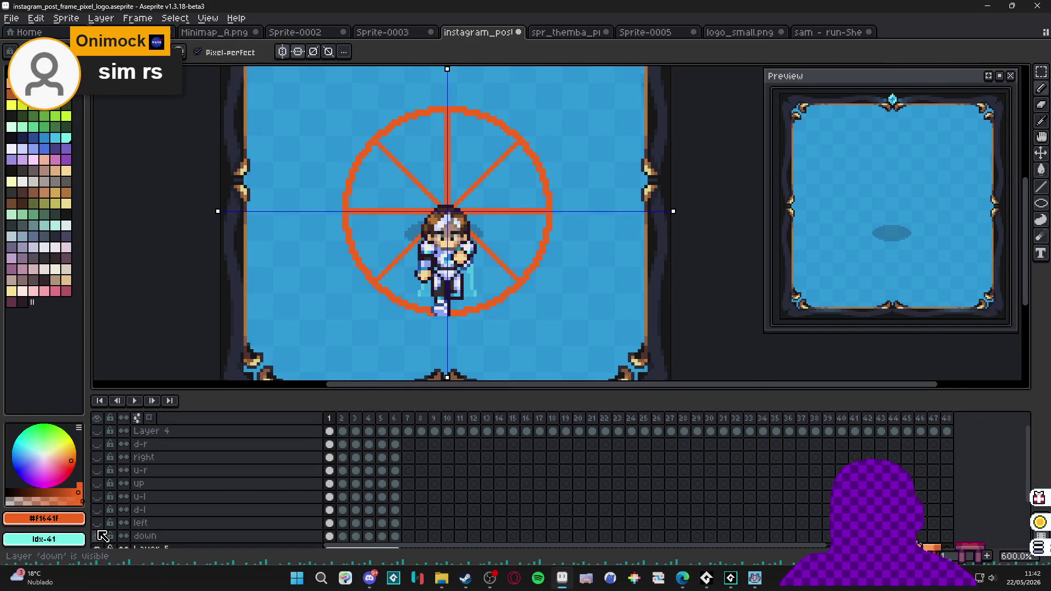
pyautogui.click(96, 522)
pyautogui.scroll(-2, 462, 244)
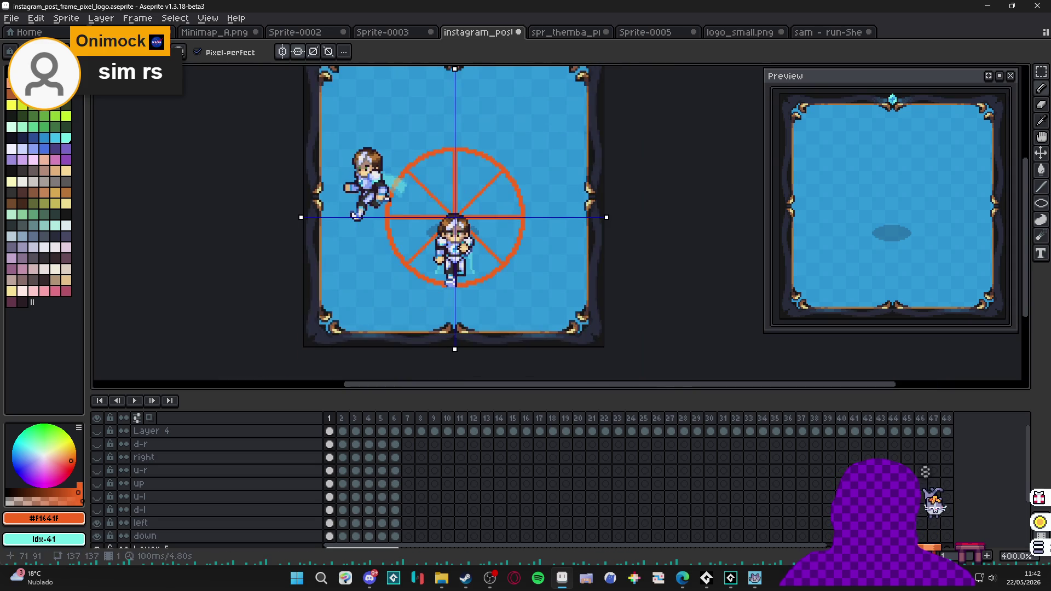
pyautogui.click(164, 522)
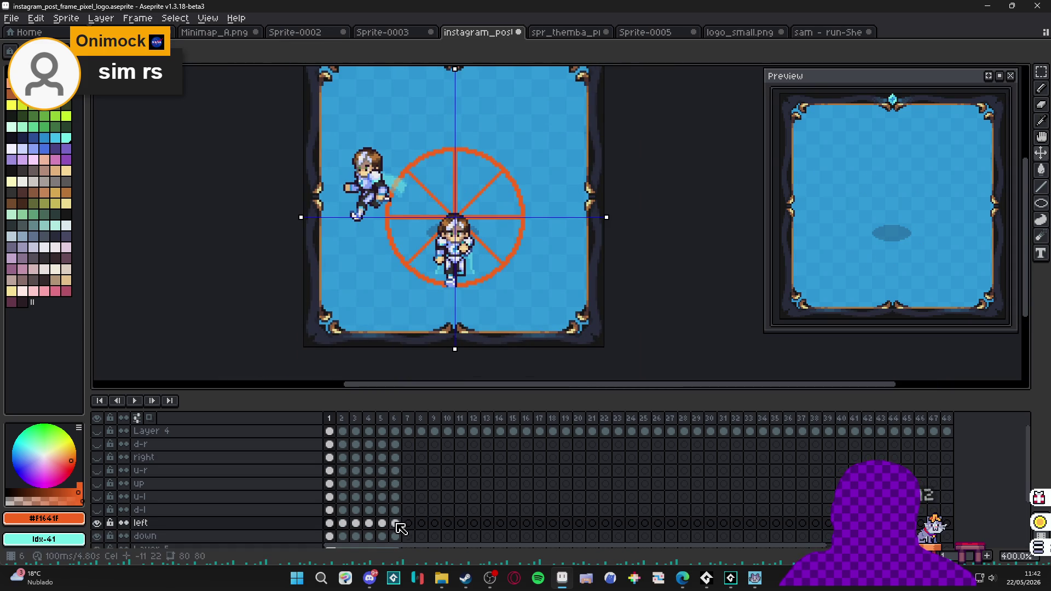
pyautogui.moveTo(396, 524); pyautogui.dragTo(330, 523)
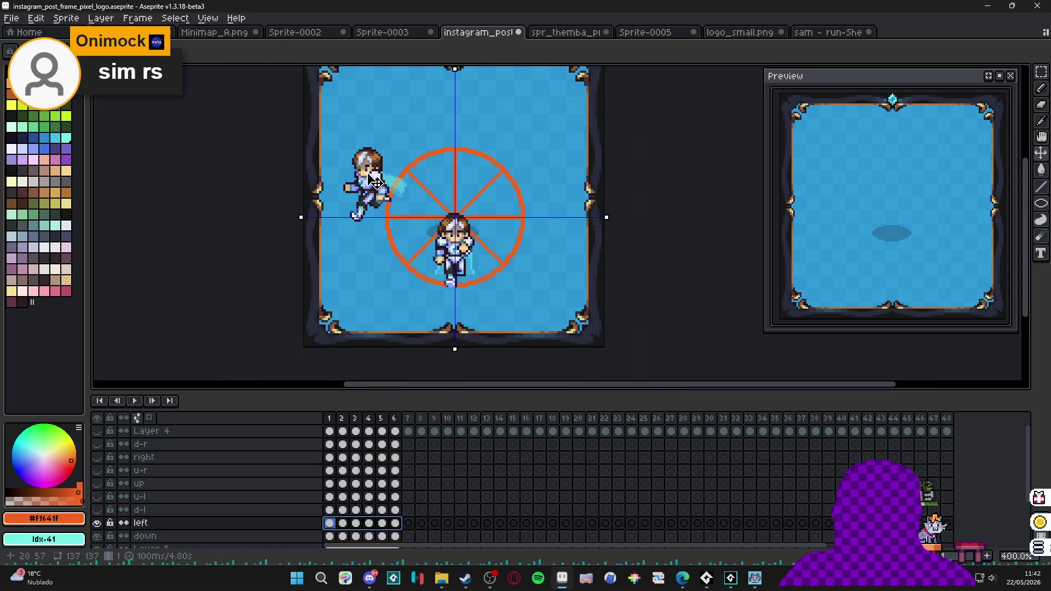
pyautogui.click(397, 524)
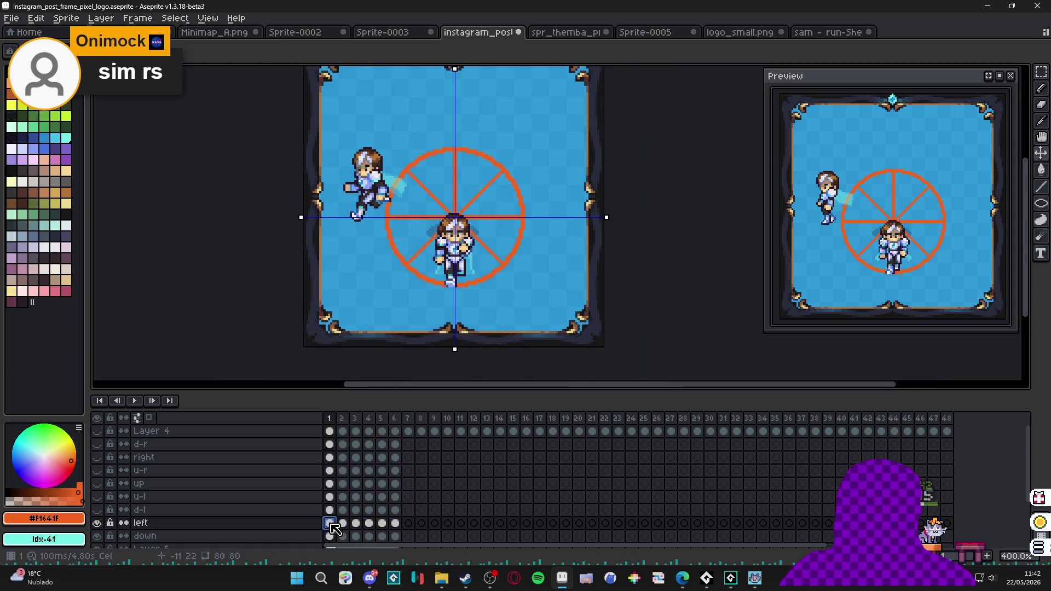
pyautogui.click(396, 524)
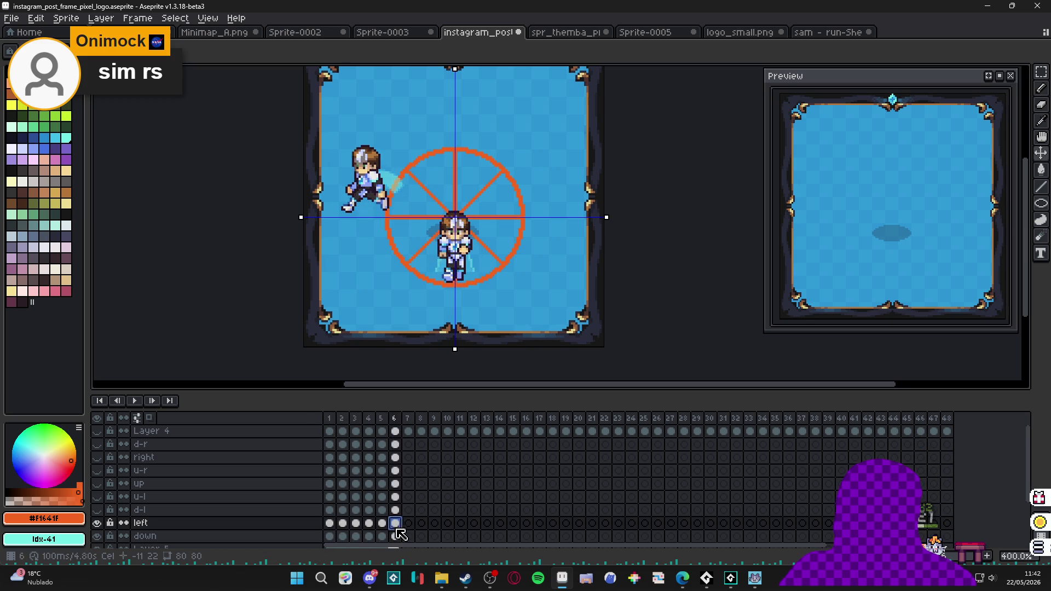
pyautogui.moveTo(396, 524); pyautogui.dragTo(330, 523)
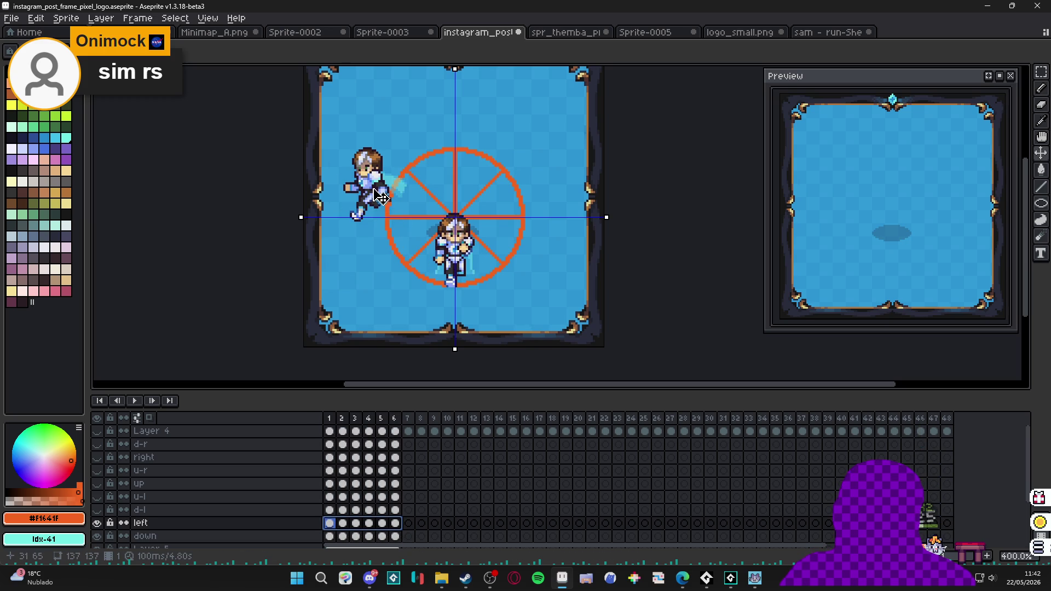
# Turn off symmetry, shift the left character slightly right in frames 1–6, and reveal d-l.
pyautogui.click(297, 49)
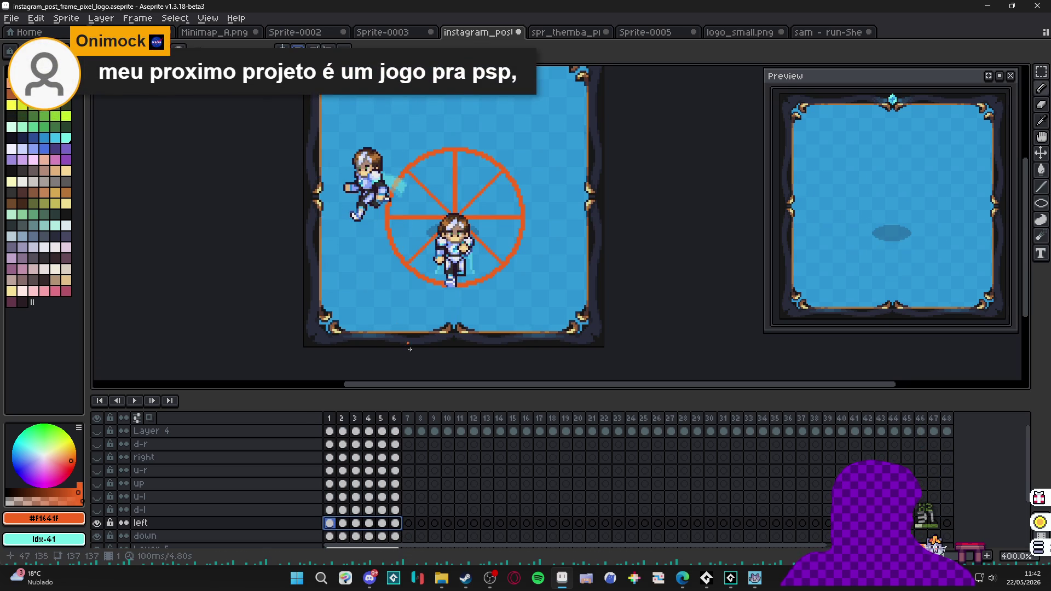
pyautogui.click(396, 524)
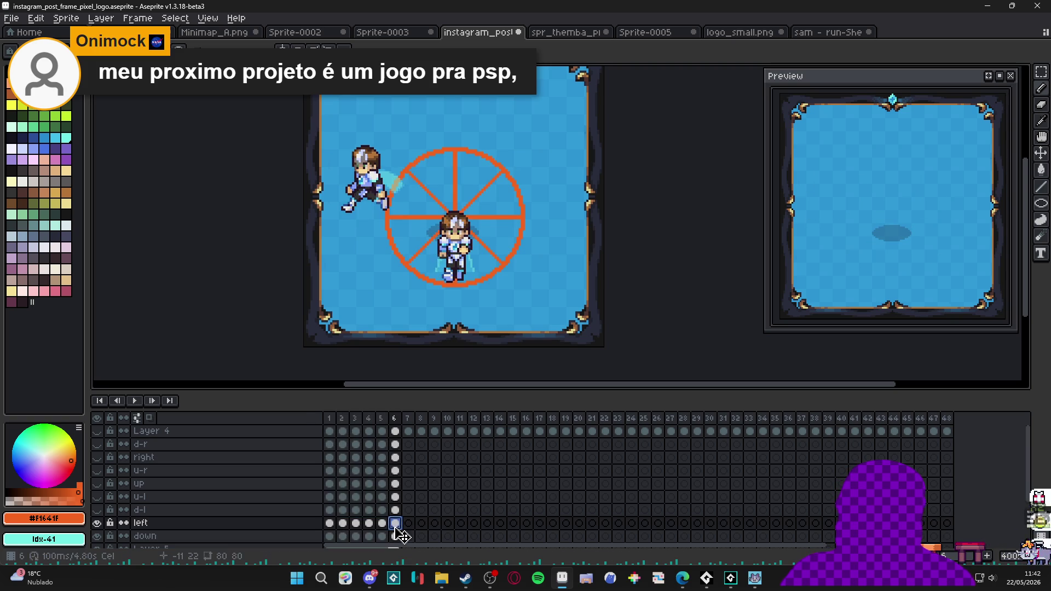
pyautogui.keyDown('shift'); pyautogui.click(329, 524); pyautogui.keyUp('shift')
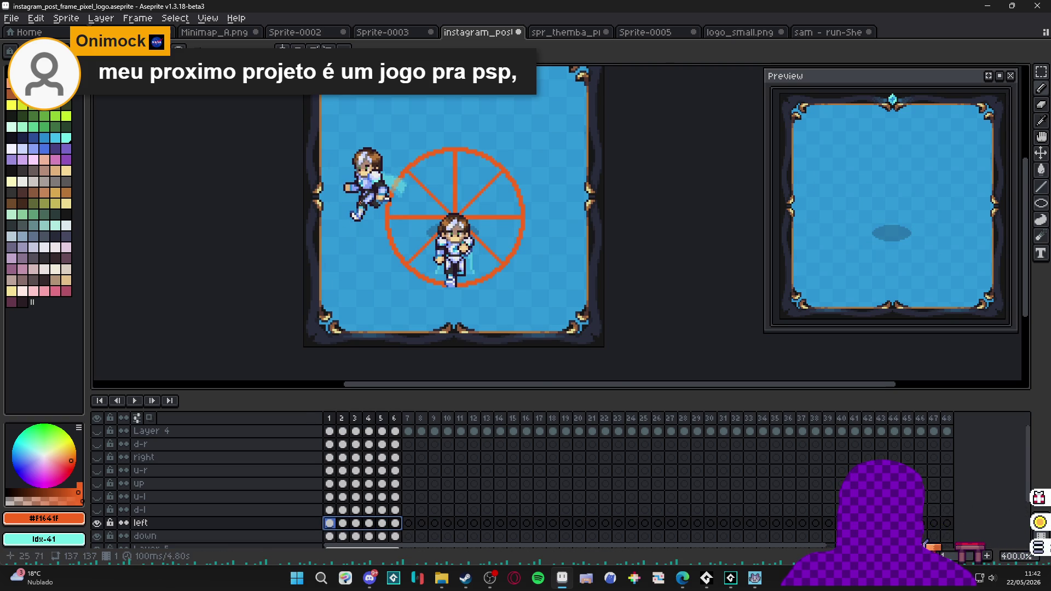
pyautogui.scroll(1, 360, 211)
pyautogui.moveTo(381, 200)
pyautogui.mouseDown()
pyautogui.moveTo(412, 199)
pyautogui.moveTo(400, 202)
pyautogui.mouseUp()
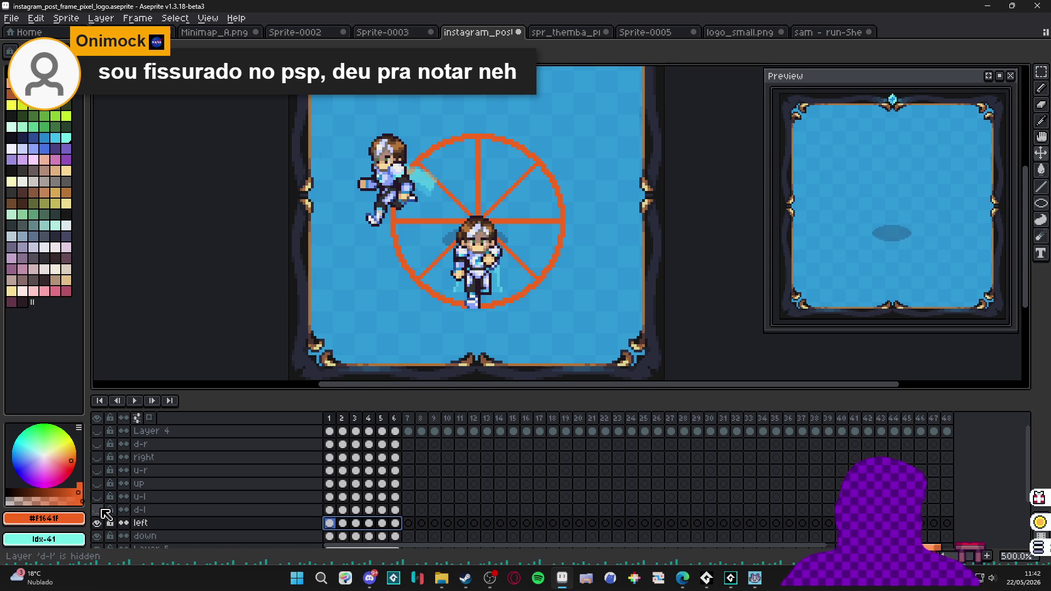
pyautogui.click(103, 511)
# Move the d-l character to the right across all six frames.
pyautogui.click(180, 510)
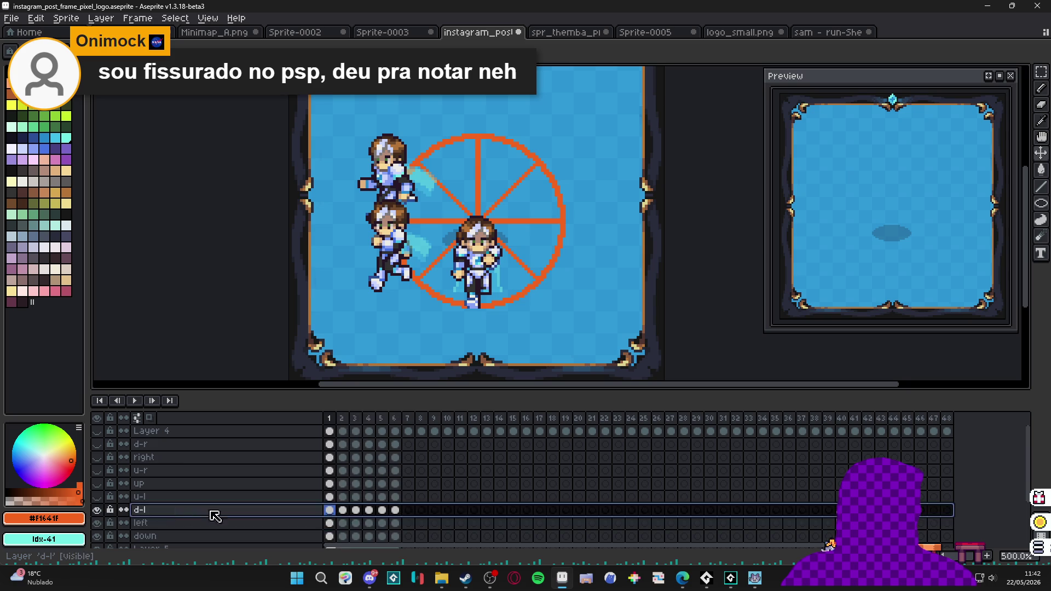
pyautogui.moveTo(393, 510); pyautogui.dragTo(329, 510)
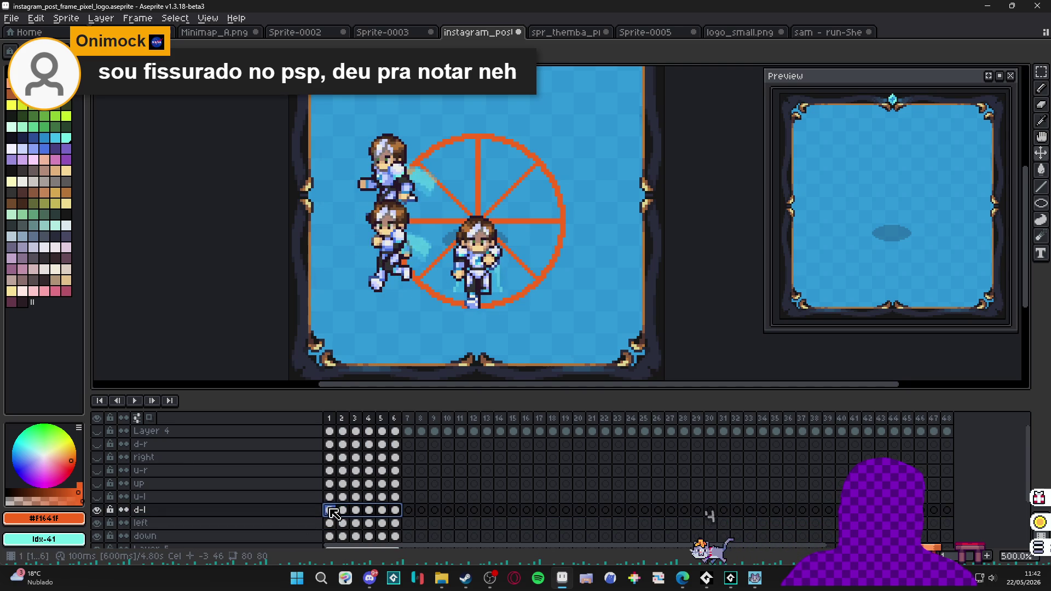
pyautogui.moveTo(394, 269); pyautogui.dragTo(419, 270)
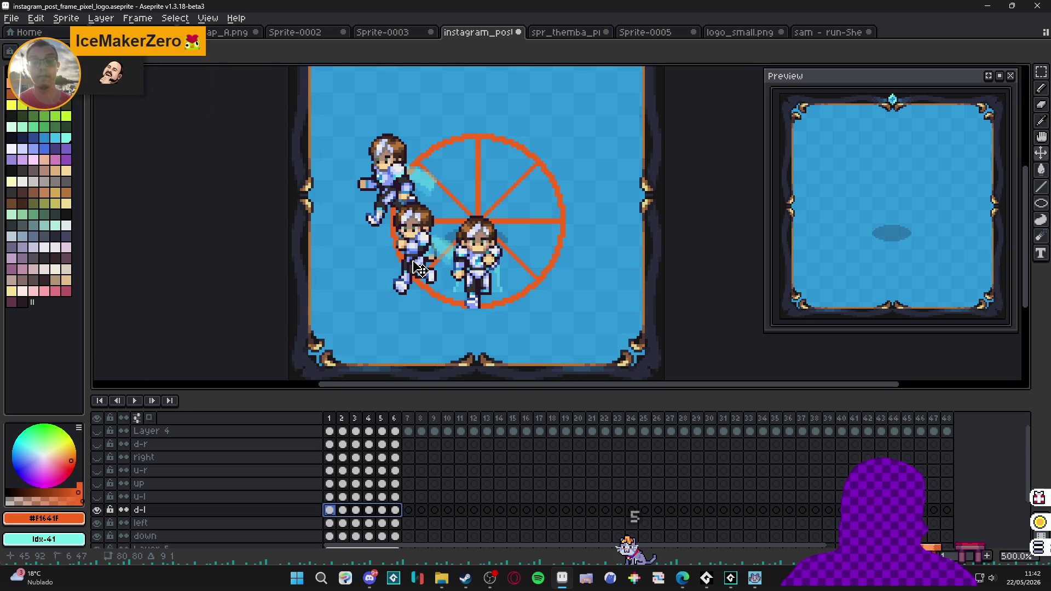
pyautogui.moveTo(419, 270); pyautogui.dragTo(418, 267)
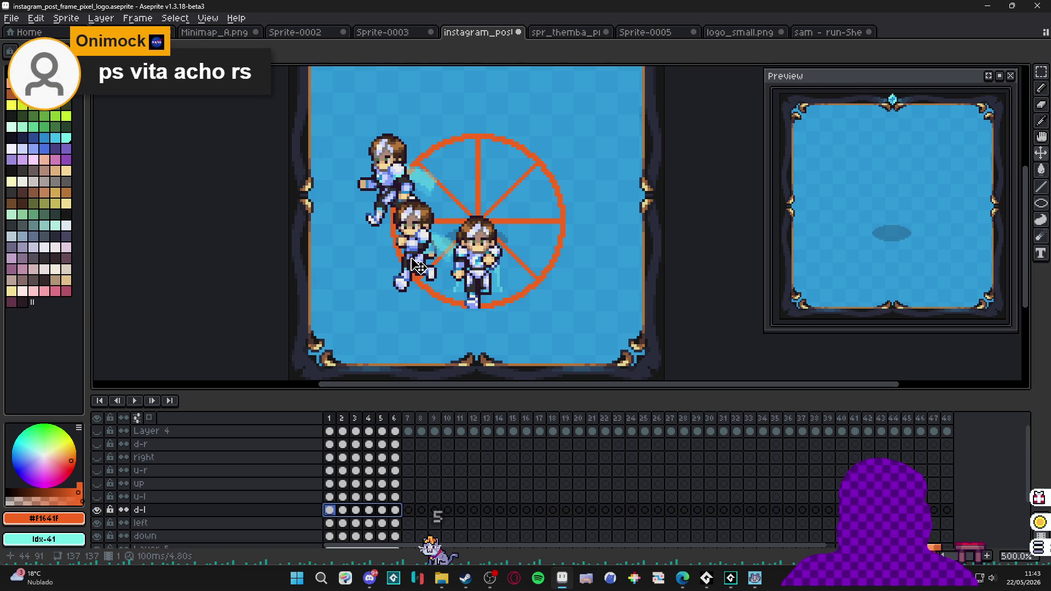
# Show u-l, move it down in all six frames, reorder it below left, and reveal up.
pyautogui.click(97, 496)
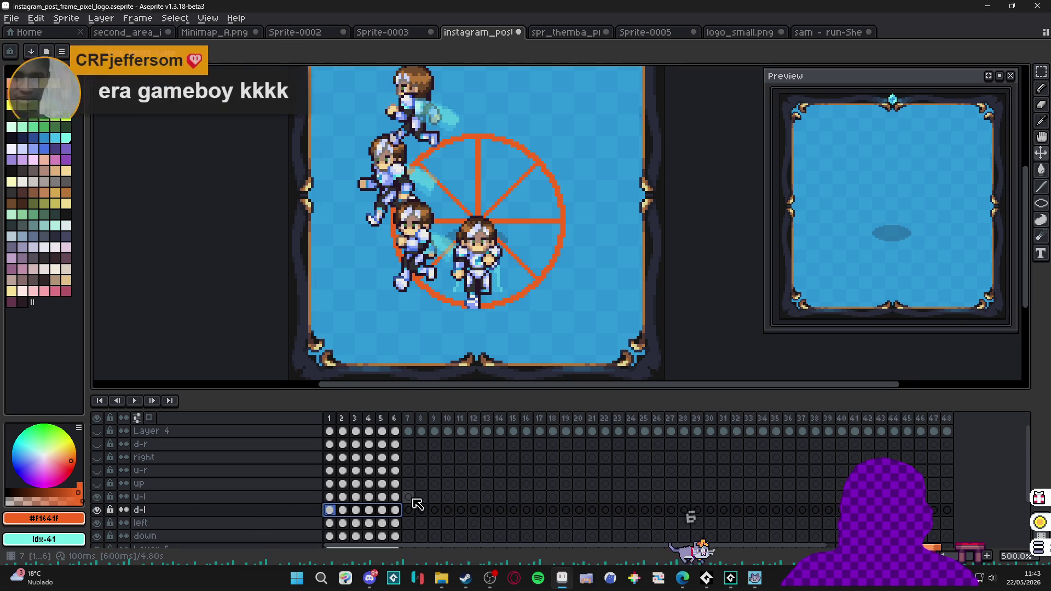
pyautogui.click(396, 497)
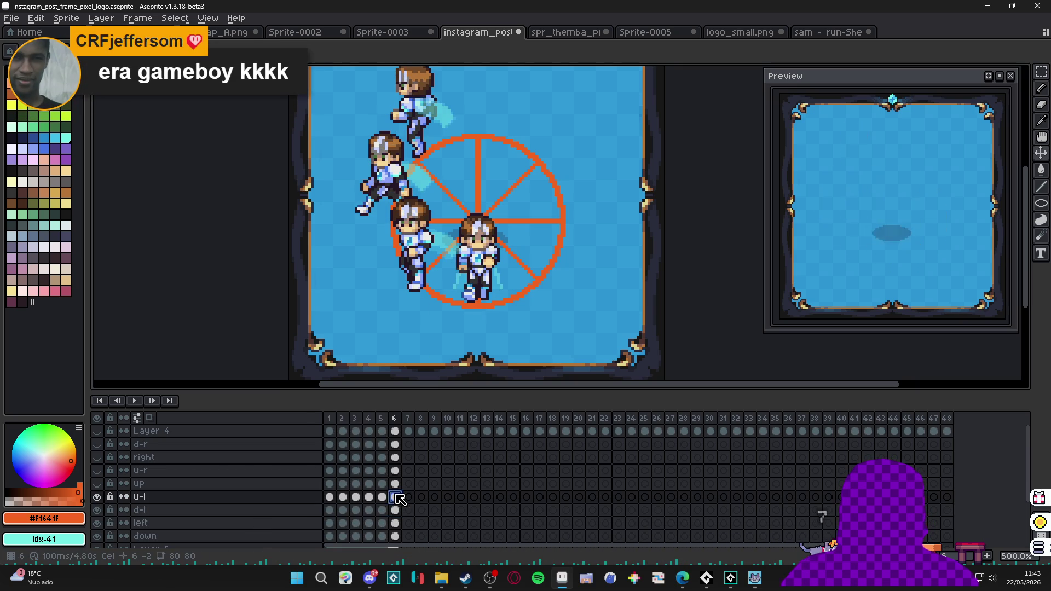
pyautogui.moveTo(392, 498); pyautogui.dragTo(329, 497)
pyautogui.moveTo(432, 112); pyautogui.dragTo(432, 137)
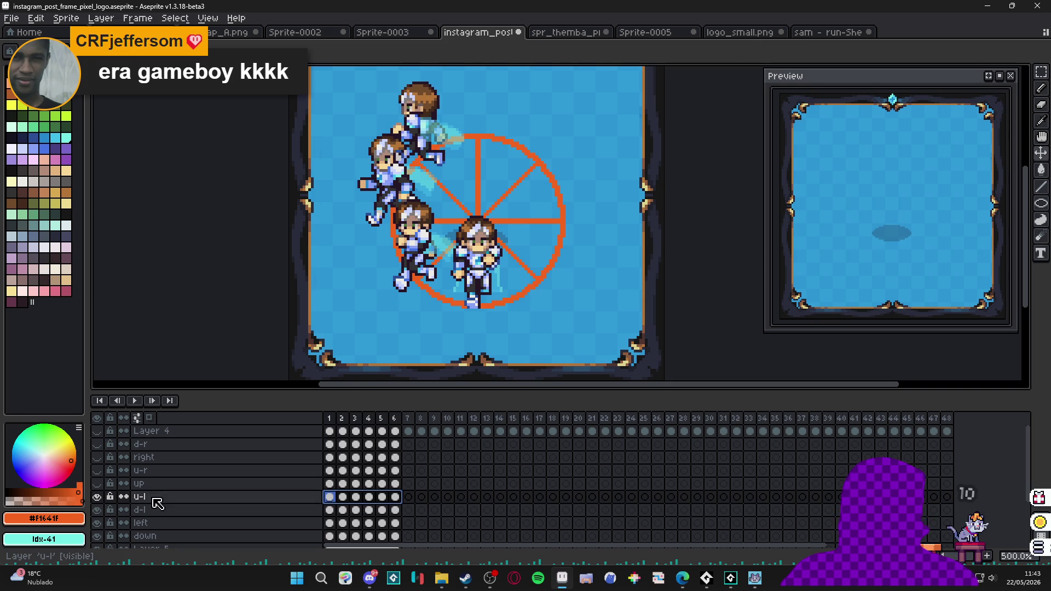
pyautogui.moveTo(158, 502); pyautogui.dragTo(161, 530)
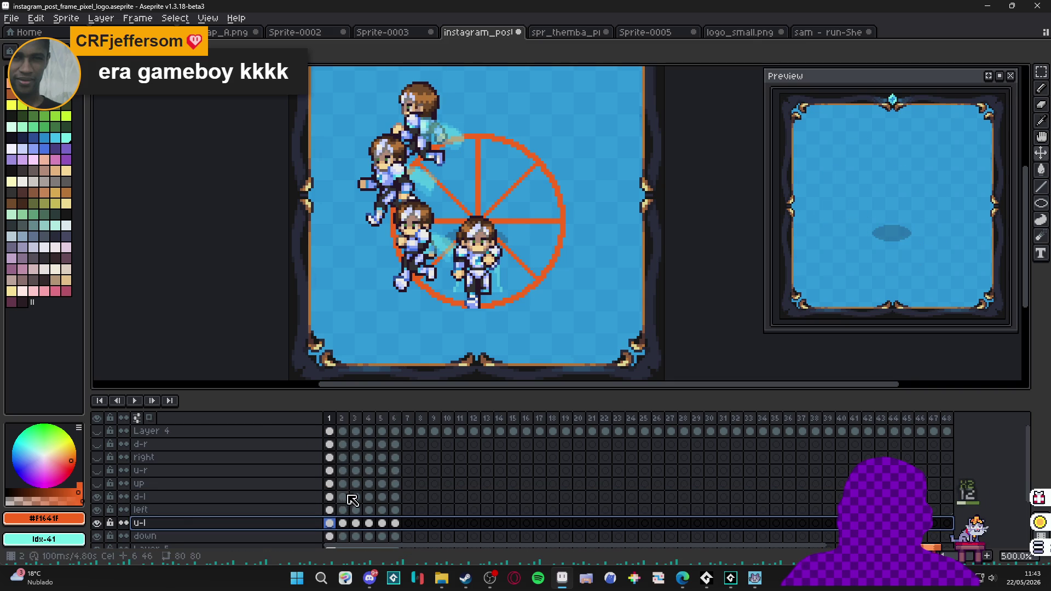
pyautogui.click(97, 484)
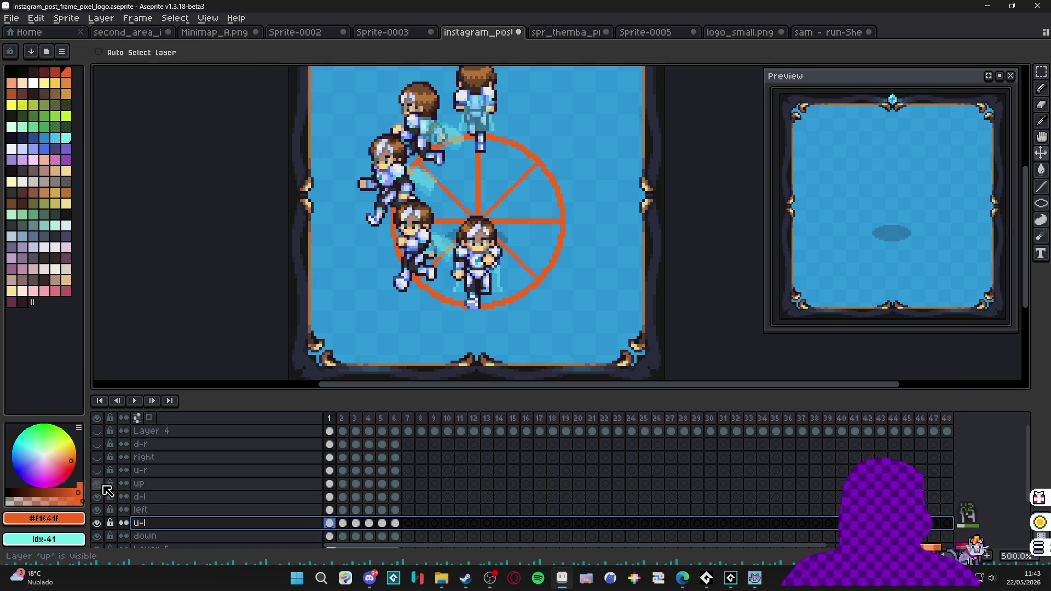
# Nudge the top up-facing character slightly higher across the up layer's six cels.
pyautogui.click(160, 483)
pyautogui.moveTo(329, 484); pyautogui.dragTo(399, 488)
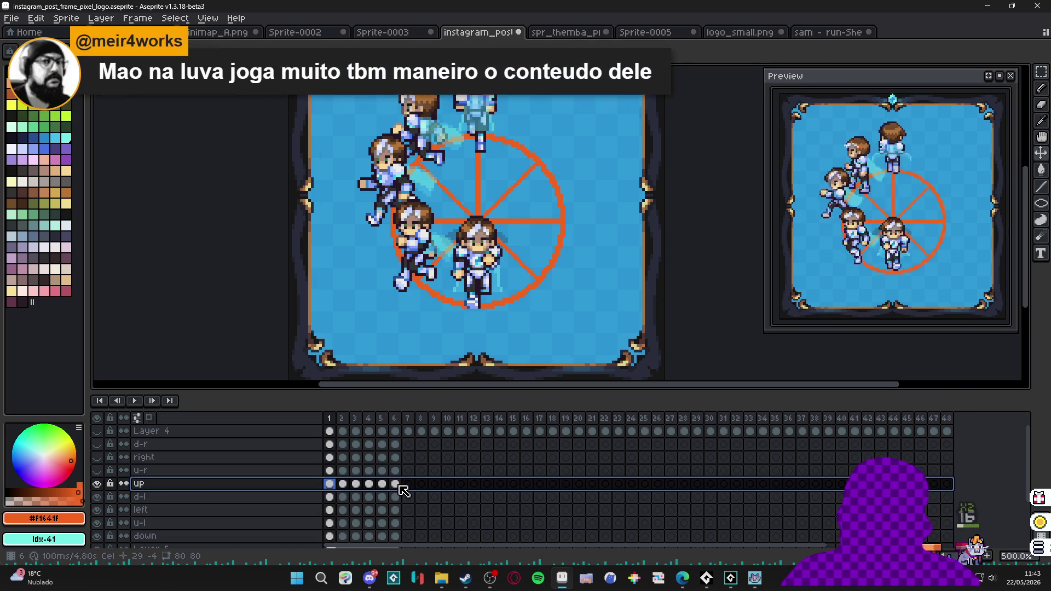
pyautogui.click(329, 484)
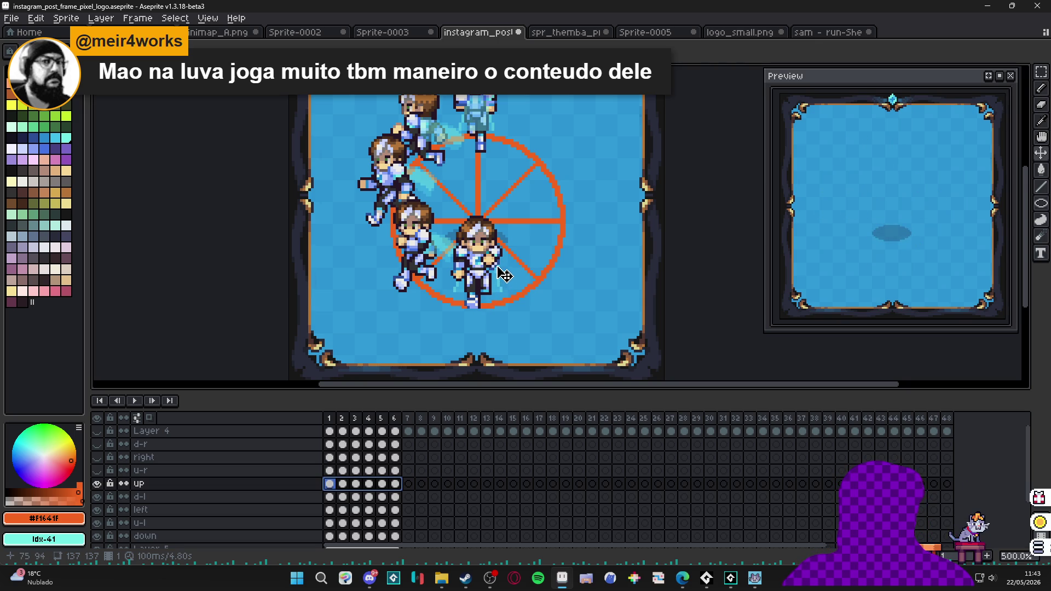
pyautogui.moveTo(497, 201); pyautogui.dragTo(474, 288)
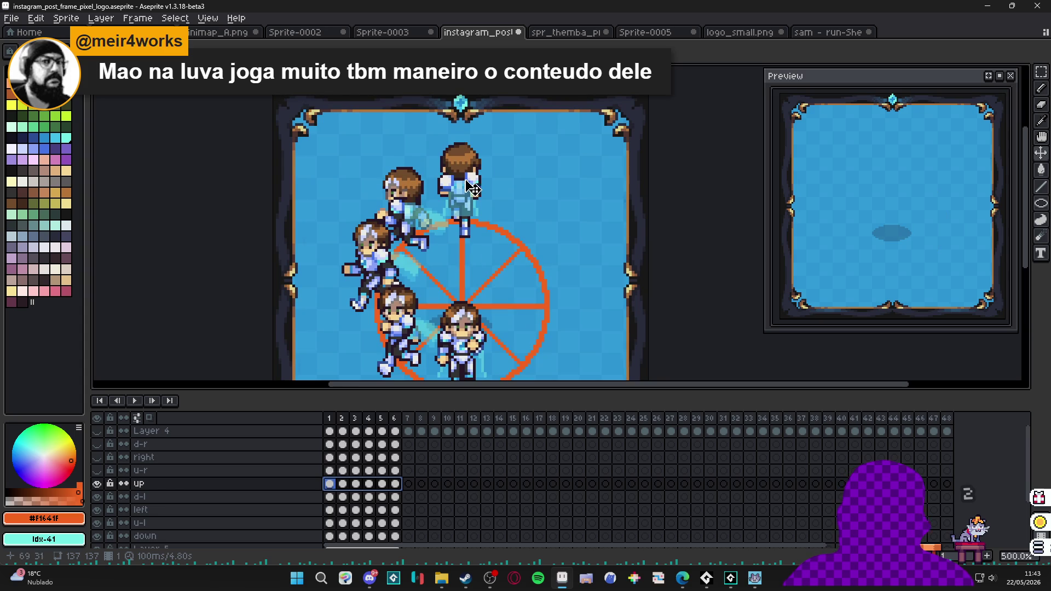
pyautogui.moveTo(473, 190)
pyautogui.mouseDown()
pyautogui.moveTo(474, 181)
pyautogui.moveTo(474, 191)
pyautogui.mouseUp()
# Show u-r and move its character left and down to the wheel's upper right, then reveal right.
pyautogui.scroll(-1, 476, 243)
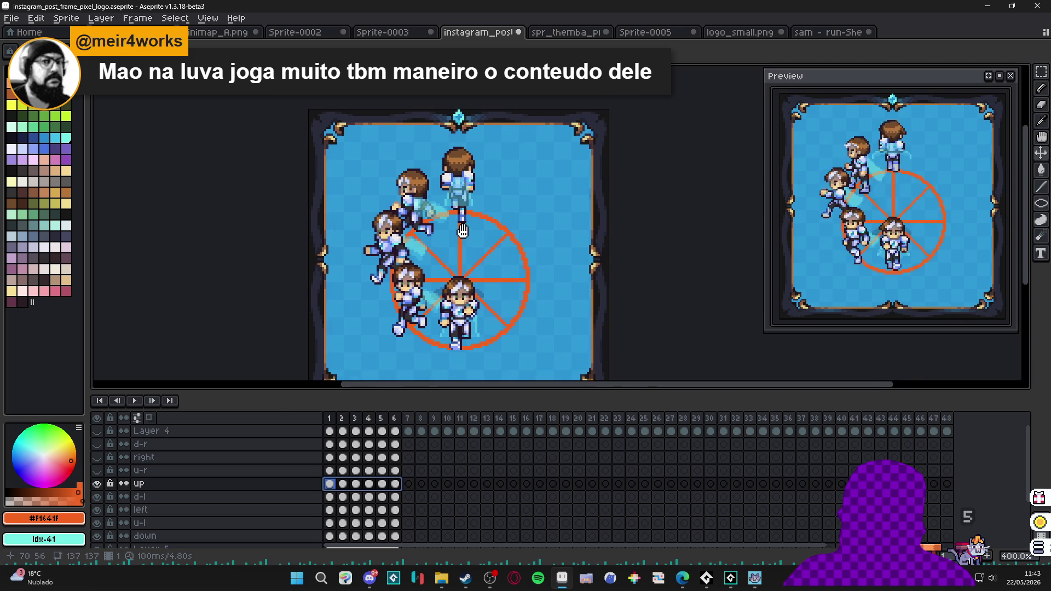
pyautogui.click(97, 470)
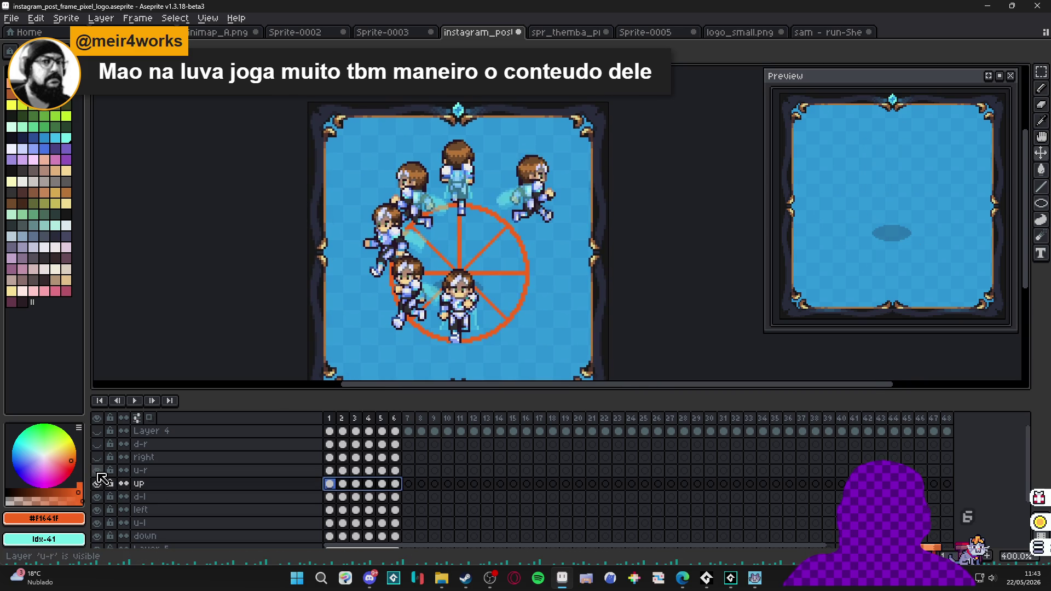
pyautogui.click(329, 471)
pyautogui.click(368, 471)
pyautogui.click(329, 471)
pyautogui.moveTo(550, 213); pyautogui.dragTo(526, 219)
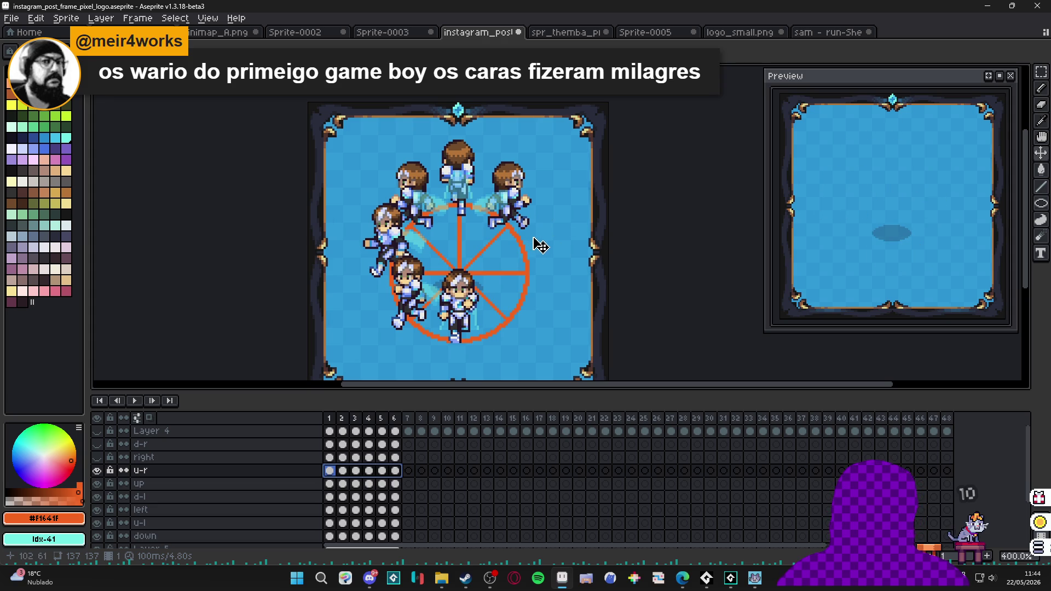
pyautogui.moveTo(421, 356); pyautogui.dragTo(434, 323)
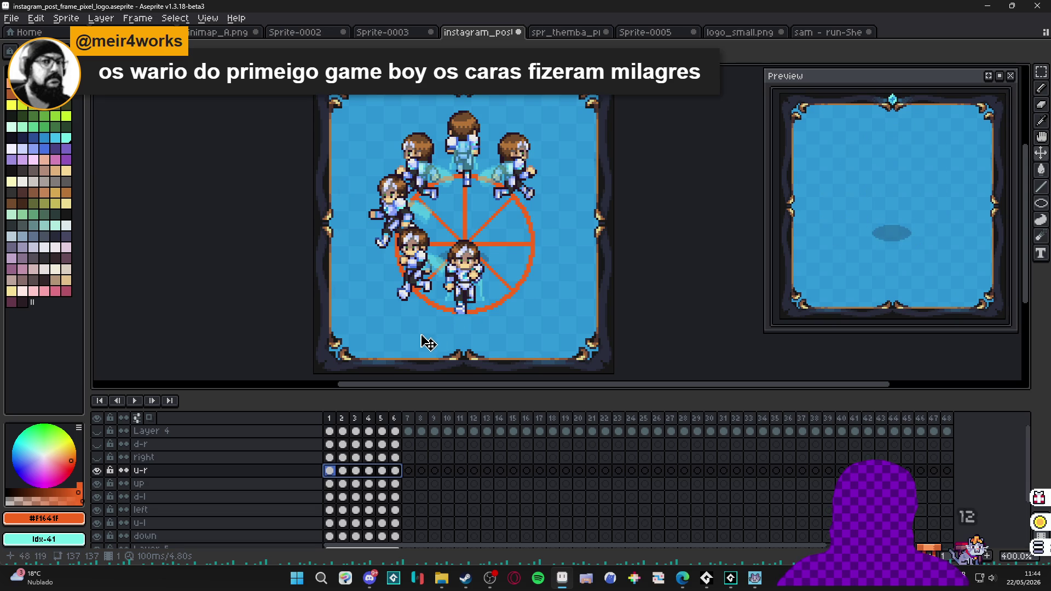
pyautogui.click(97, 457)
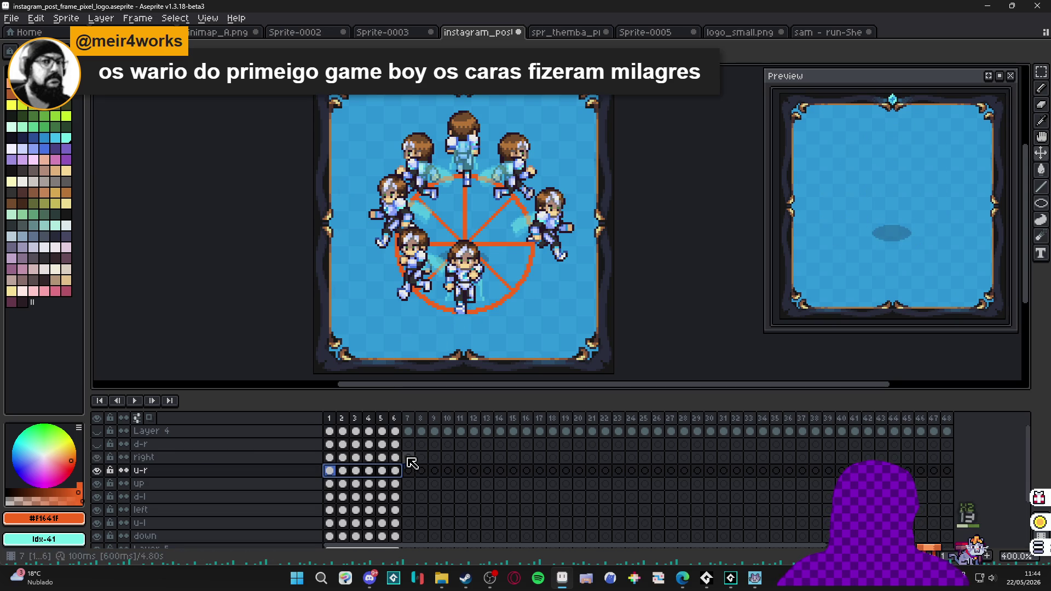
# Place the right-facing character on the wheel's right side with small pixel adjustments.
pyautogui.click(330, 457)
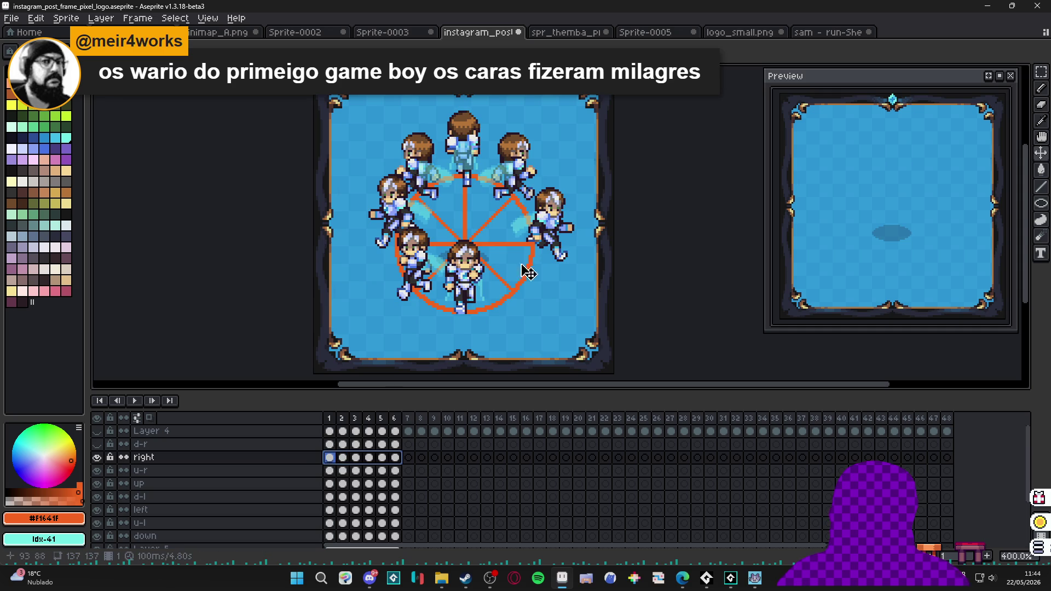
pyautogui.moveTo(567, 244); pyautogui.dragTo(550, 233)
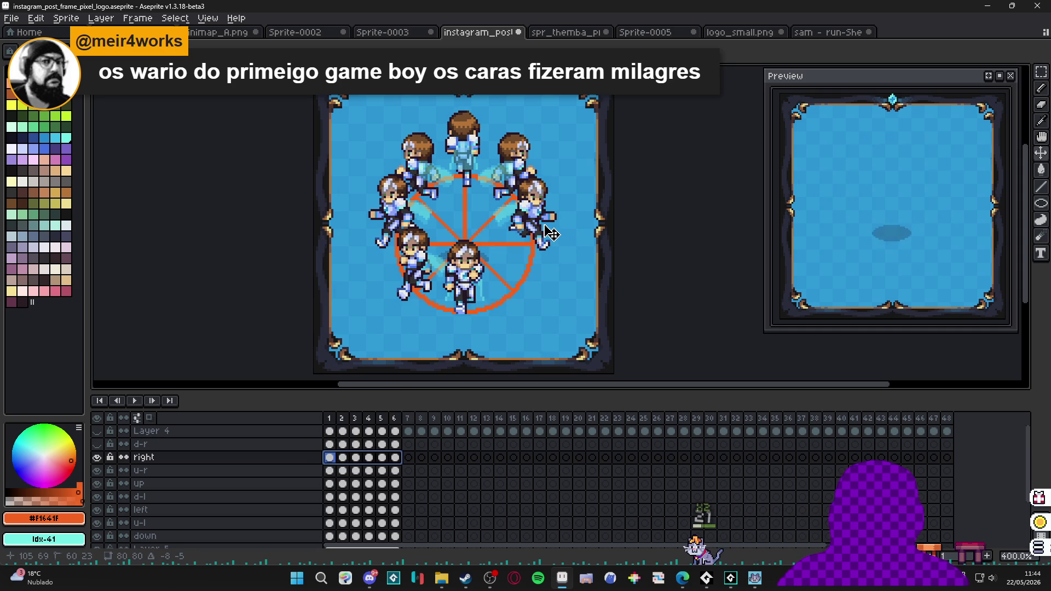
pyautogui.moveTo(550, 233); pyautogui.dragTo(553, 233)
pyautogui.hotkey('ctrl', 'z')
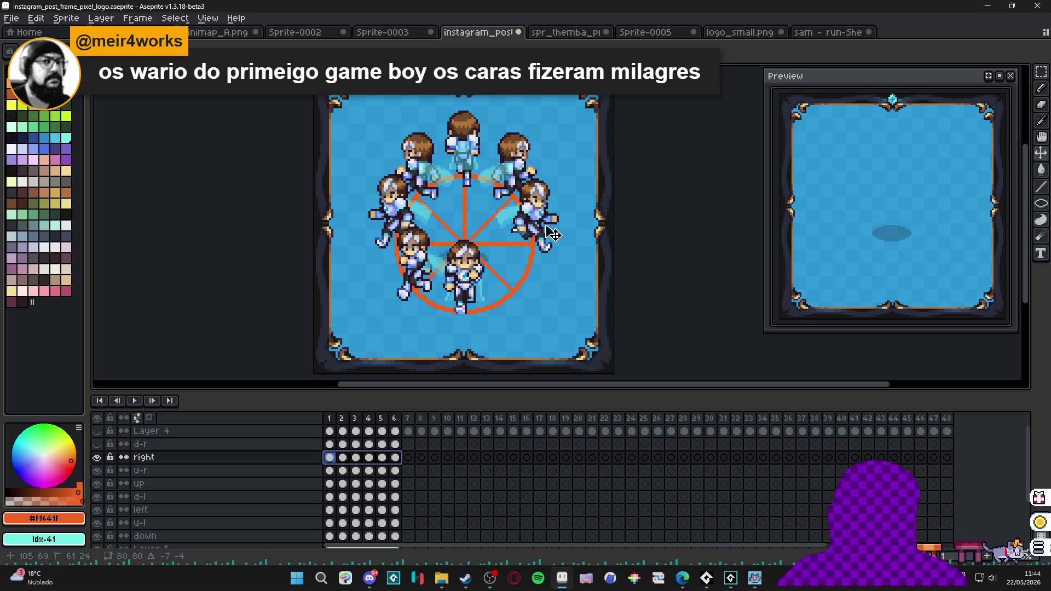
pyautogui.moveTo(553, 234); pyautogui.dragTo(552, 233)
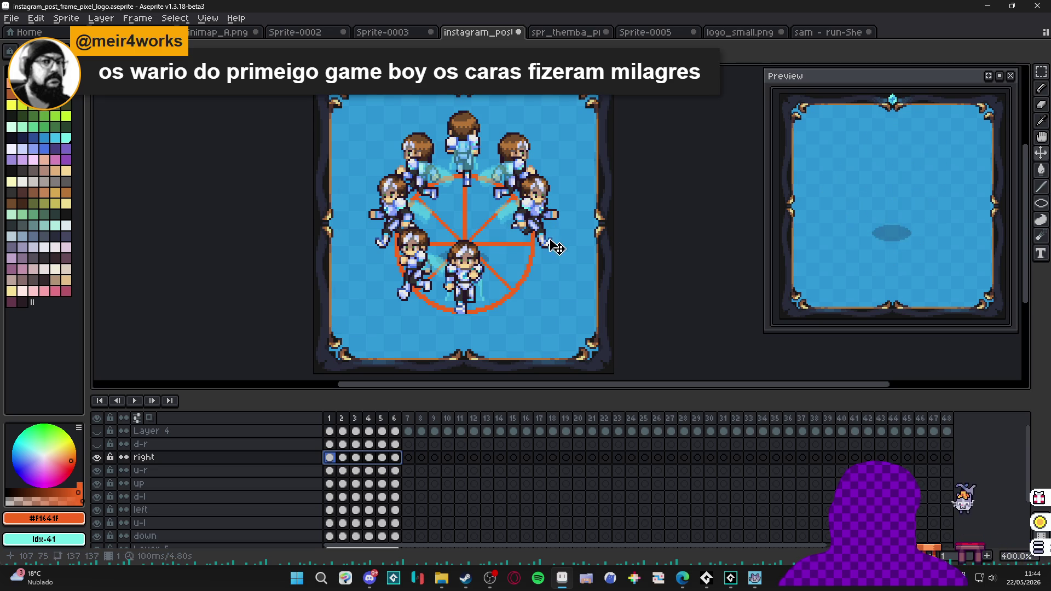
# Show the d-r layer and move its character up and left to the wheel's lower right.
pyautogui.click(97, 444)
pyautogui.click(331, 444)
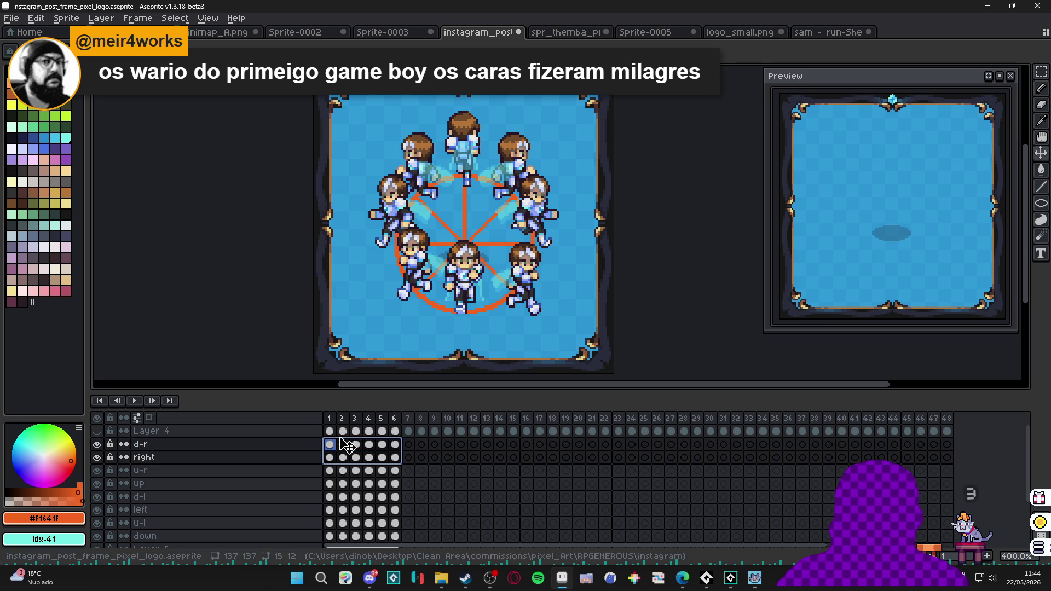
pyautogui.click(395, 457)
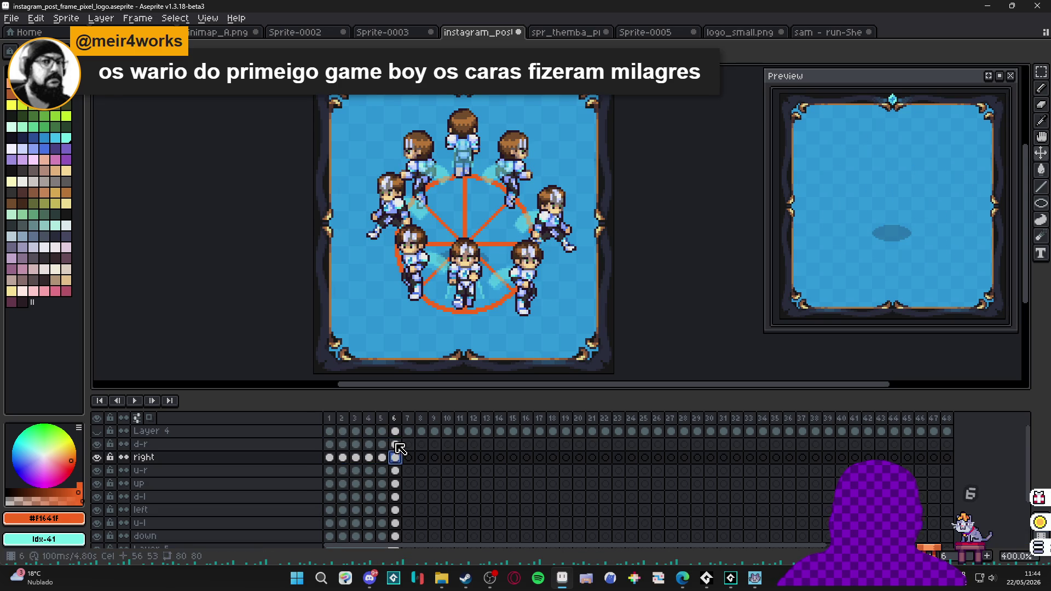
pyautogui.press('Home')
pyautogui.moveTo(396, 444); pyautogui.dragTo(329, 444)
pyautogui.moveTo(538, 298); pyautogui.dragTo(520, 272)
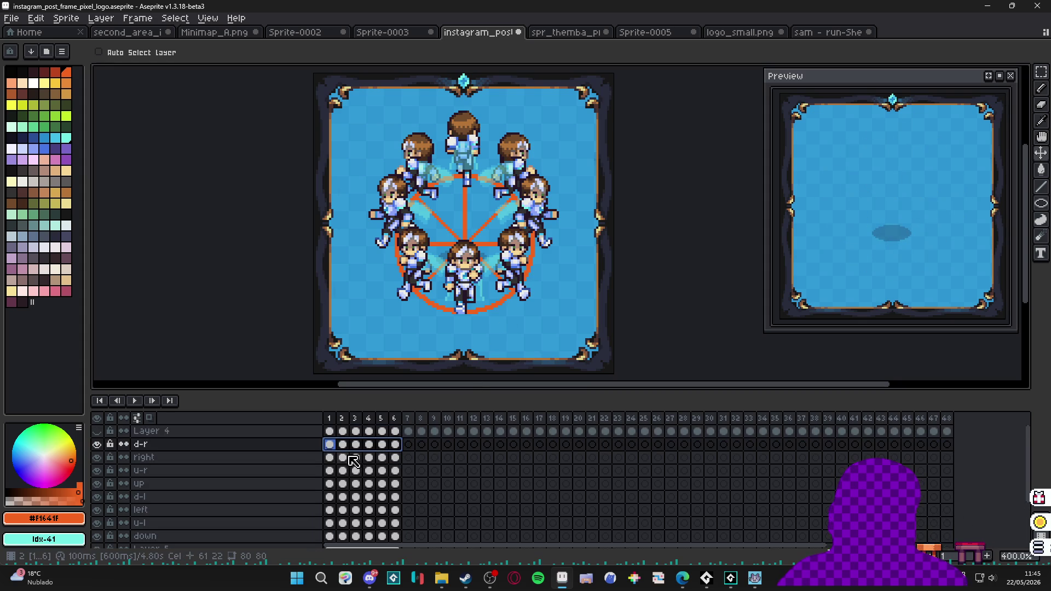
# Delete the empty frames 7–48 and hide the orange wheel on Layer 5.
pyautogui.scroll(-3, 383, 465)
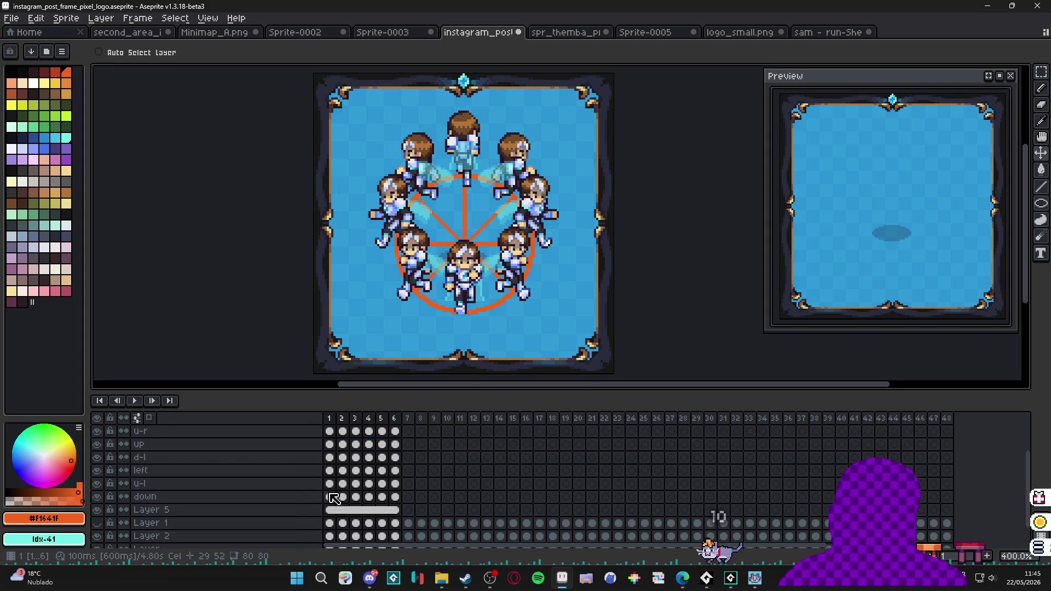
pyautogui.scroll(2, 337, 491)
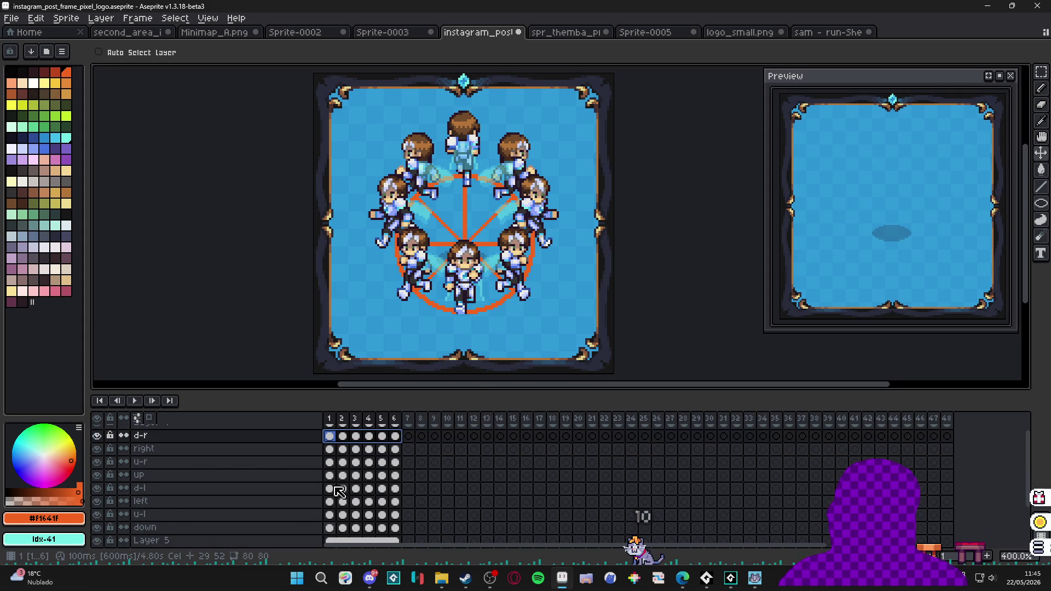
pyautogui.moveTo(329, 518); pyautogui.dragTo(396, 436)
pyautogui.scroll(1, 397, 471)
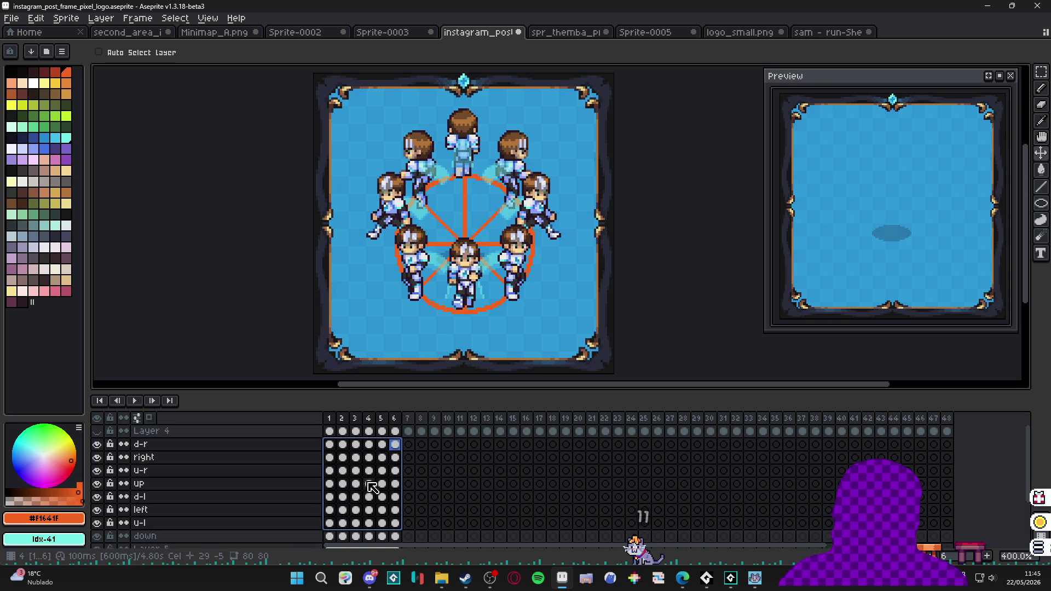
pyautogui.moveTo(408, 418); pyautogui.dragTo(957, 420)
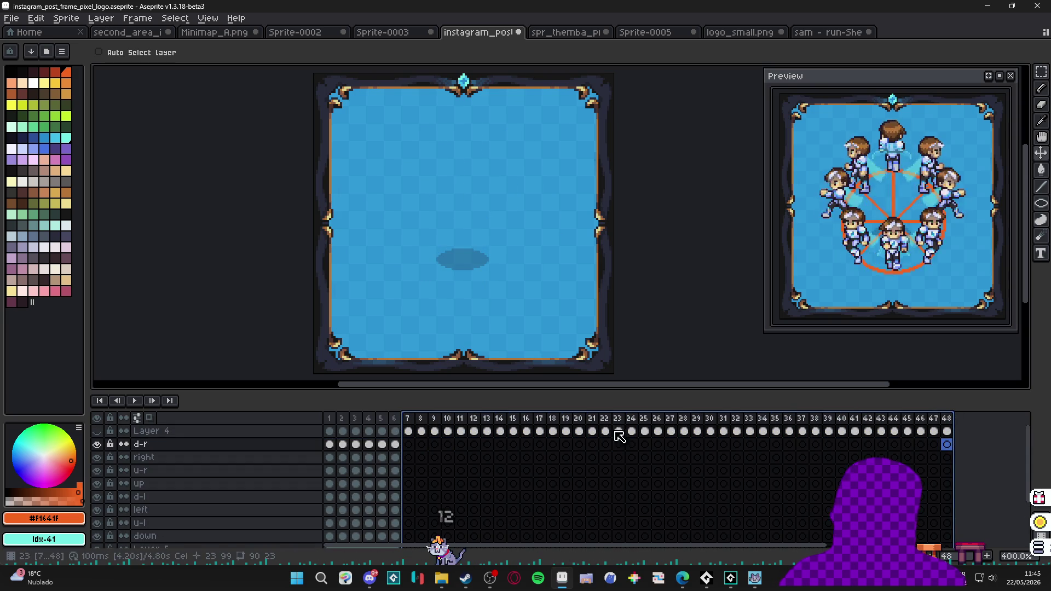
pyautogui.press('Delete')
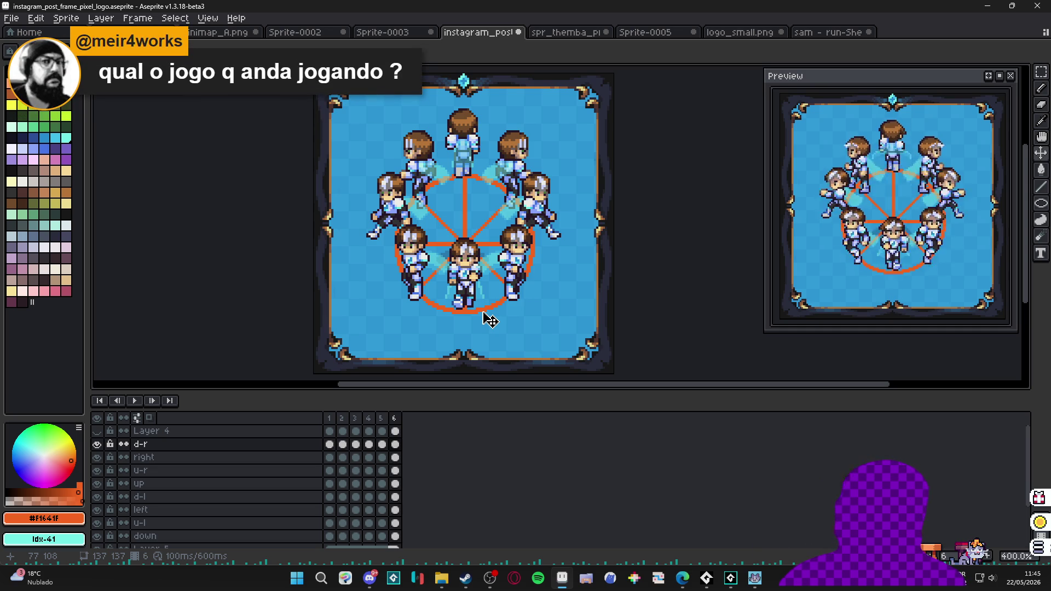
pyautogui.scroll(-2, 164, 465)
pyautogui.click(97, 497)
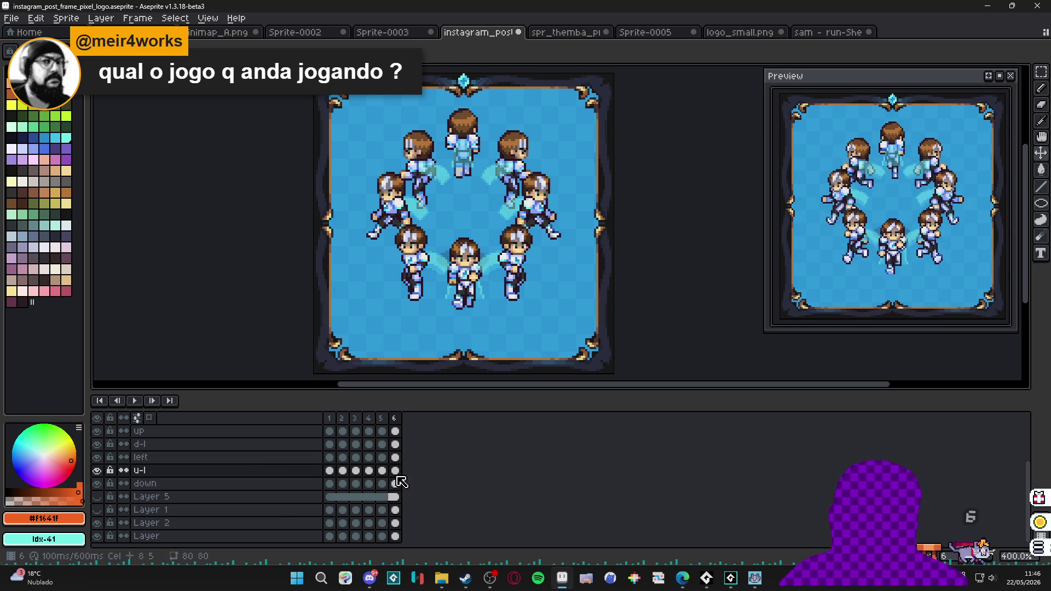
# Move the u-l character up-left and the u-r character up-right, then open the Start menu.
pyautogui.moveTo(396, 472); pyautogui.dragTo(387, 474)
pyautogui.click(330, 470)
pyautogui.moveTo(455, 186); pyautogui.dragTo(414, 147)
pyautogui.scroll(1, 384, 496)
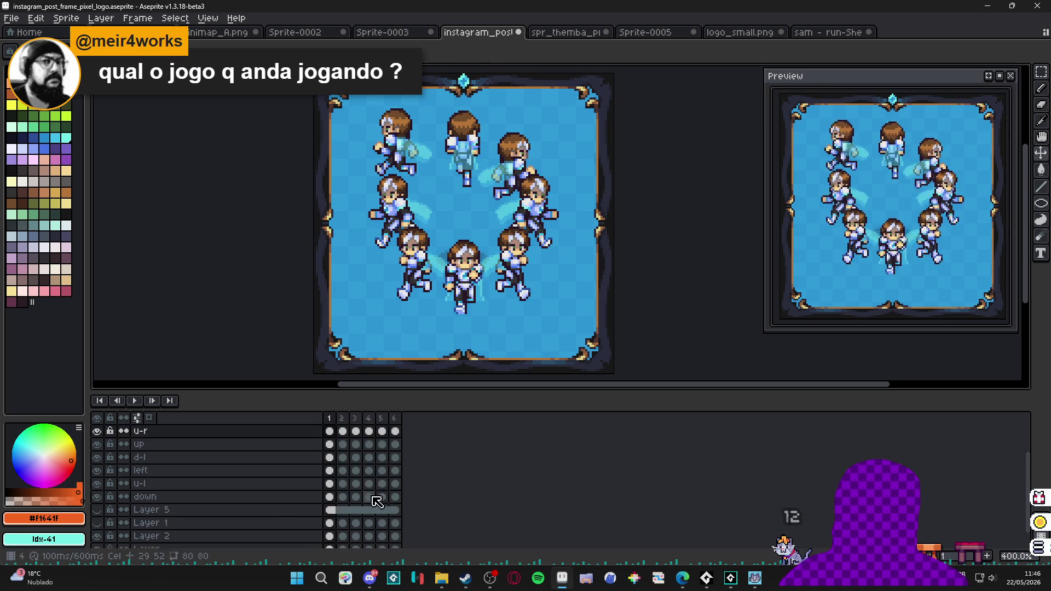
pyautogui.moveTo(395, 432); pyautogui.dragTo(329, 432)
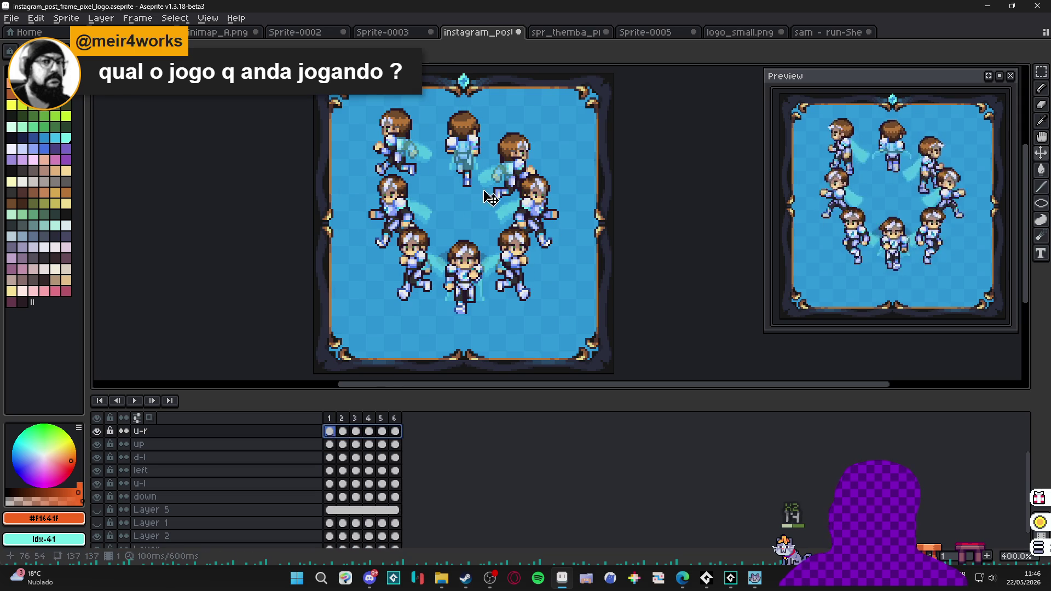
pyautogui.moveTo(517, 163); pyautogui.dragTo(538, 139)
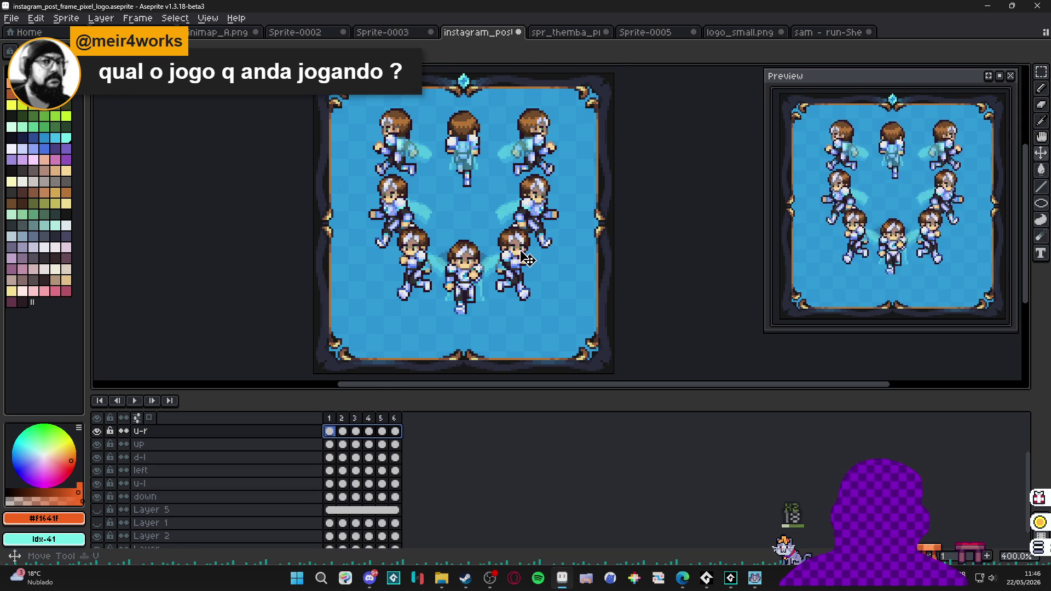
pyautogui.scroll(1, 343, 539)
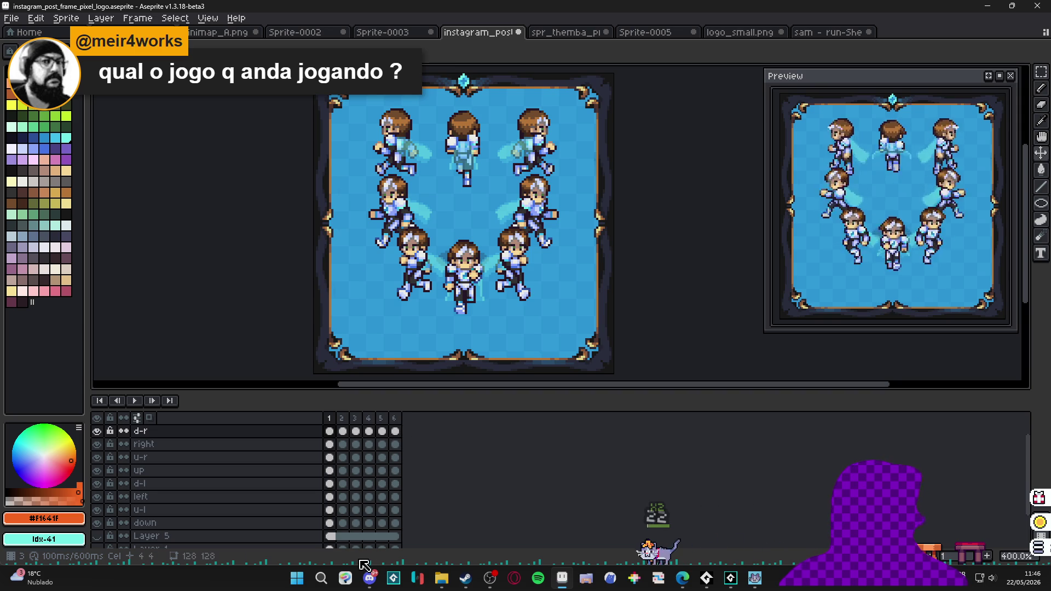
pyautogui.click(294, 583)
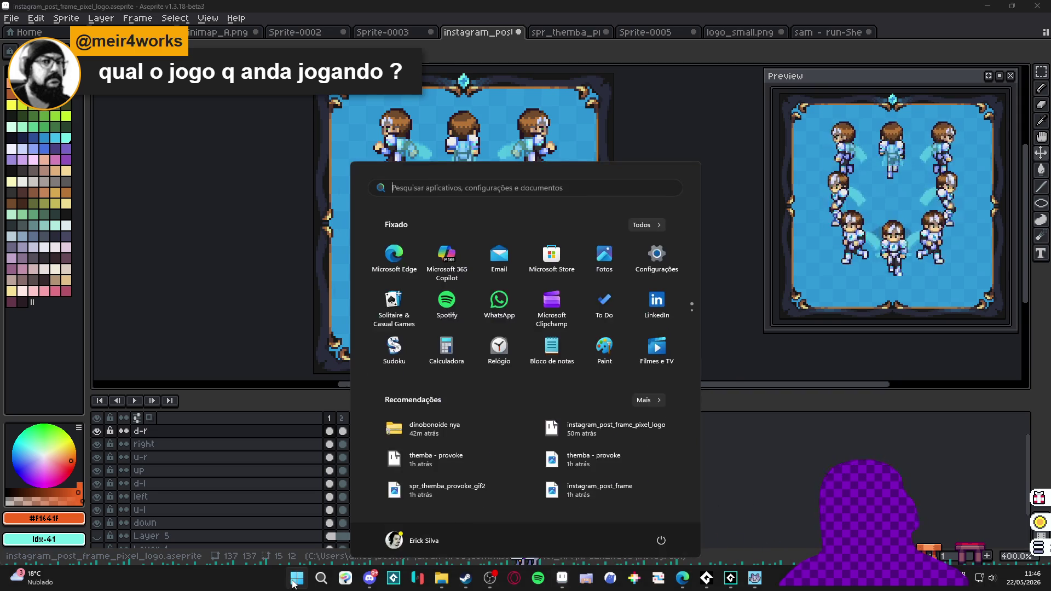
# Search 'pico' in the Start menu and launch PICO-8 from the taskbar.
pyautogui.write('pico-8_manual')
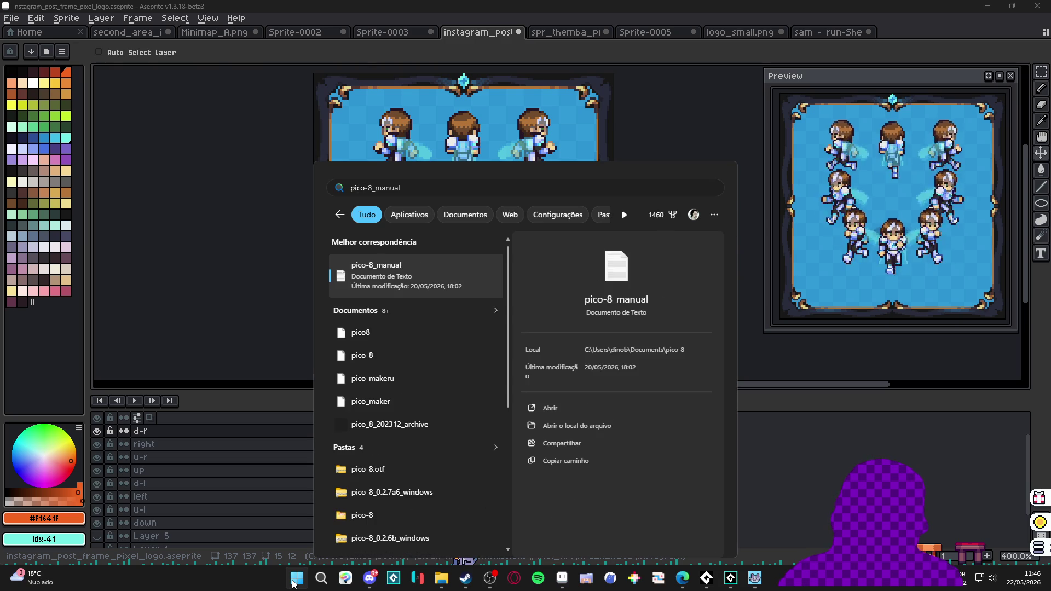
pyautogui.press('BackSpace')
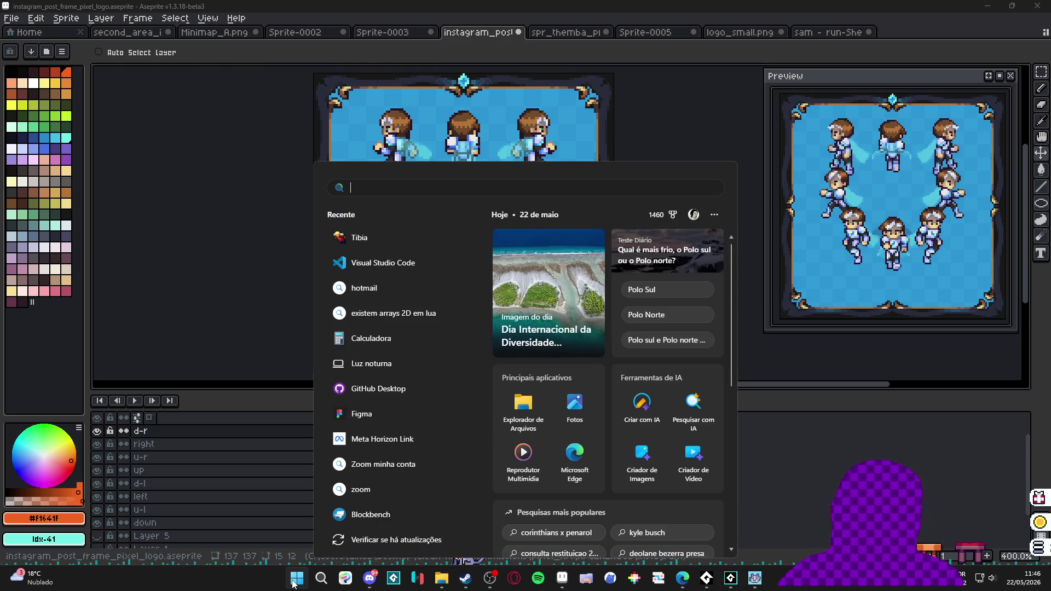
pyautogui.click(636, 578)
pyautogui.write('LOAD WACK.P')
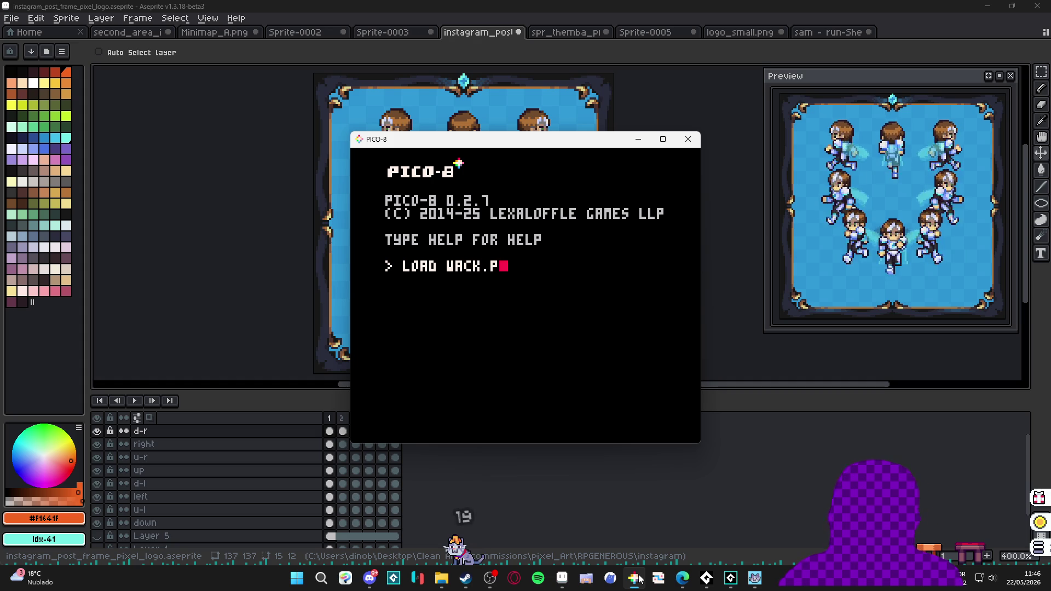
# Load the wack.p8 cartridge and run it.
pyautogui.write('8')
pyautogui.press('Return')
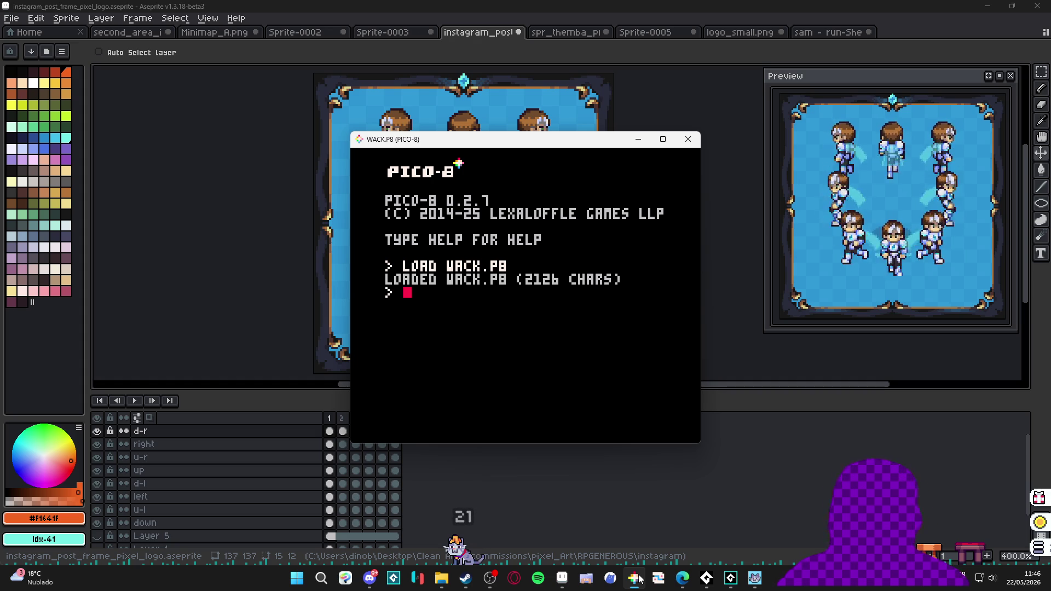
pyautogui.hotkey('ctrl', 'r')
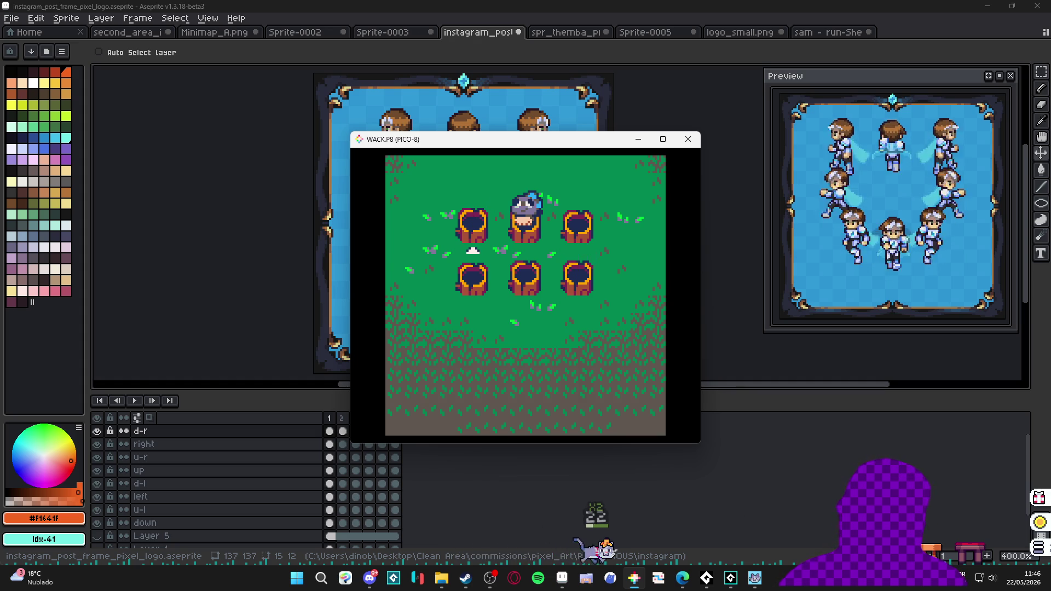
# Steer the marker to the top-middle hole, close PICO-8, and make the d-l layer active.
pyautogui.press('Left')
pyautogui.press('Right')
pyautogui.press('Up')
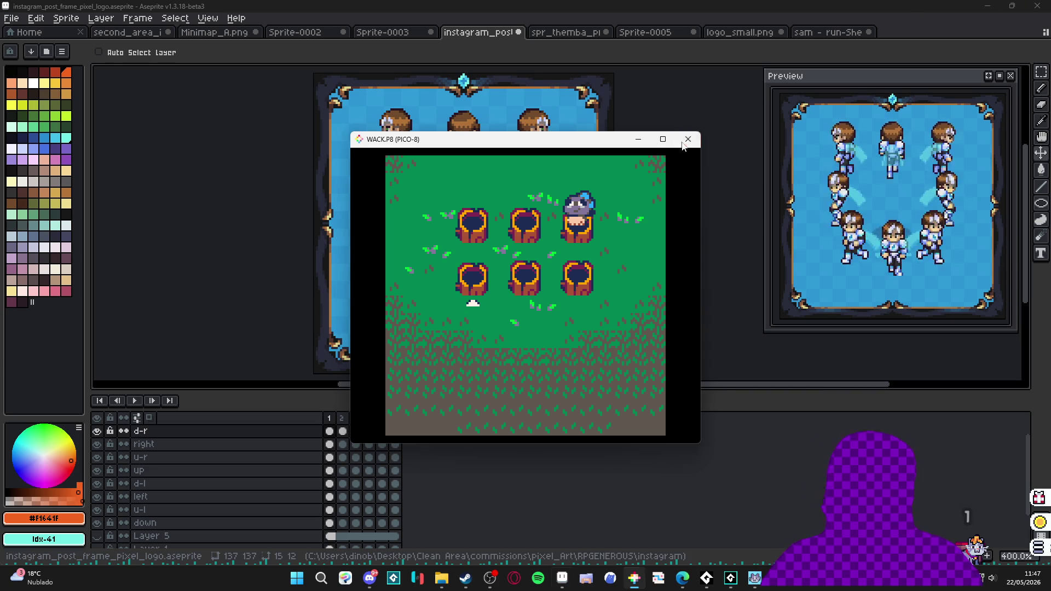
pyautogui.click(686, 140)
pyautogui.click(381, 483)
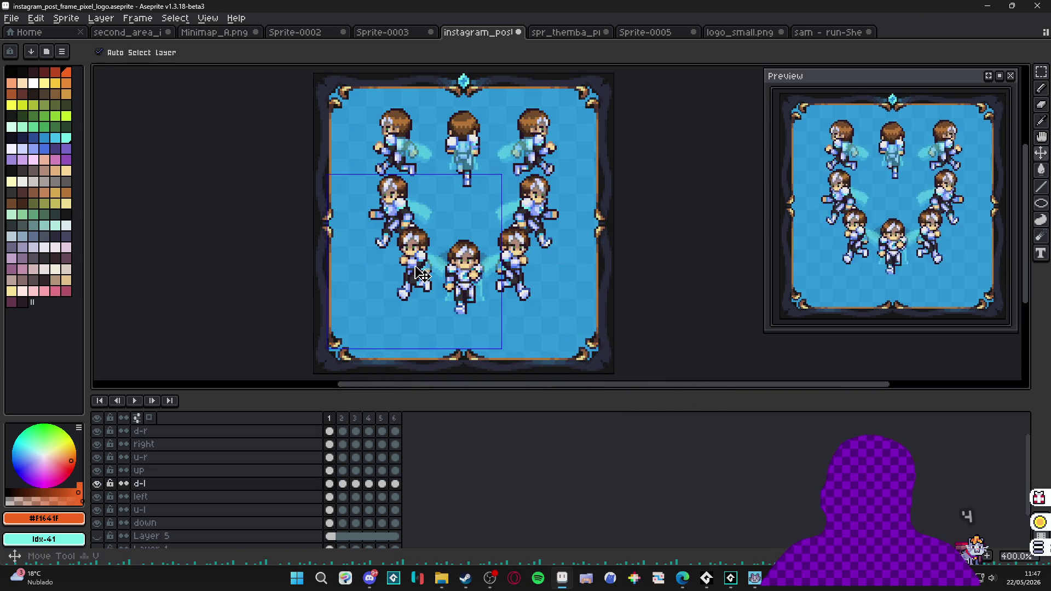
# Shift the lower-left and lower-right characters outward and down across all six frames.
pyautogui.moveTo(329, 484); pyautogui.dragTo(398, 490)
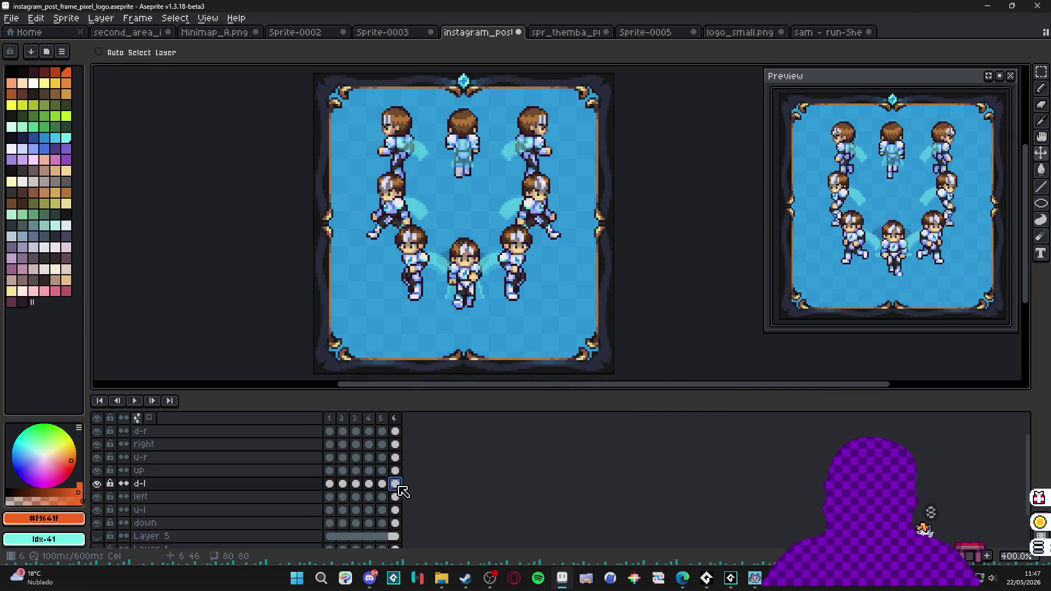
pyautogui.click(329, 484)
pyautogui.moveTo(421, 269); pyautogui.dragTo(401, 281)
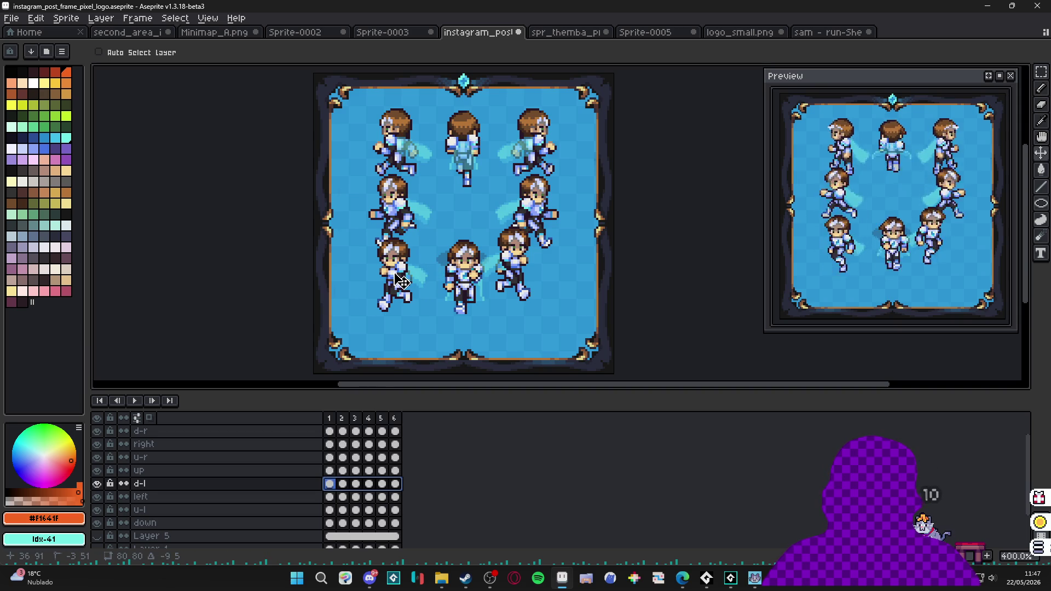
pyautogui.moveTo(395, 431); pyautogui.dragTo(329, 432)
pyautogui.moveTo(509, 280); pyautogui.dragTo(537, 294)
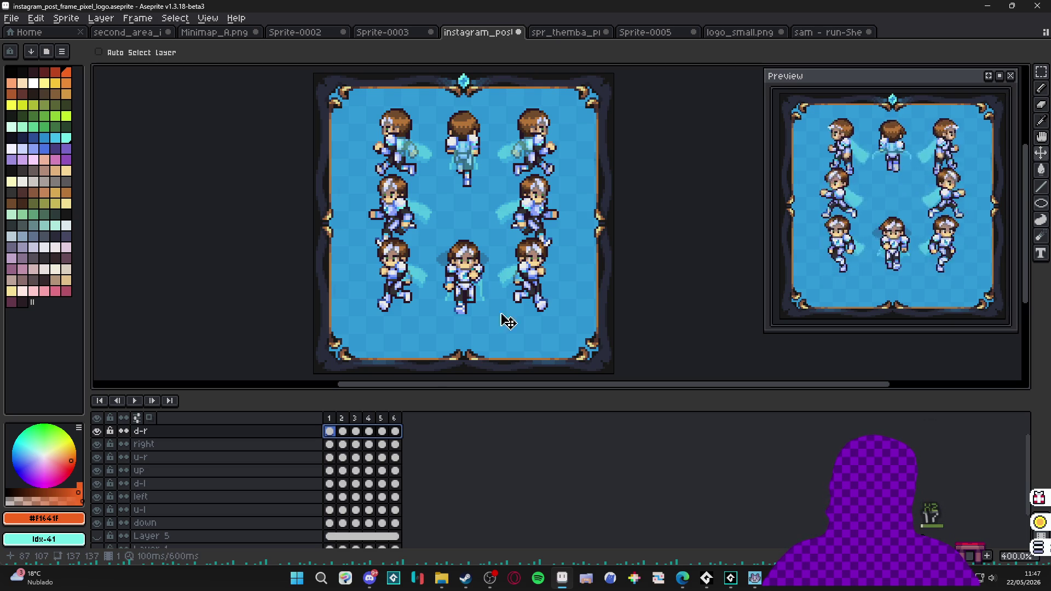
# Lower all eight direction-layer characters about 9 px across every frame.
pyautogui.scroll(1, 343, 449)
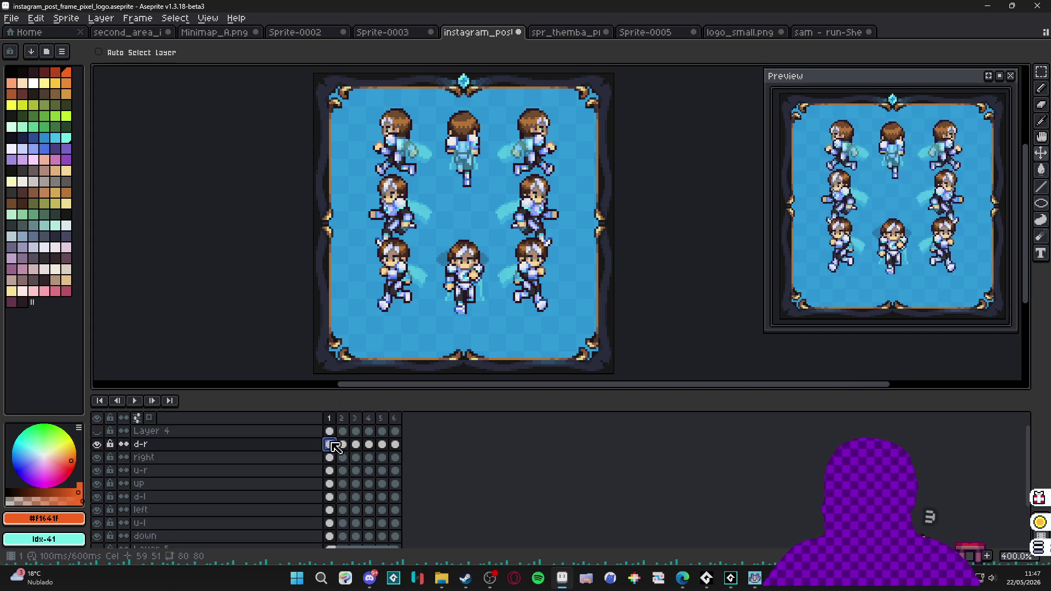
pyautogui.moveTo(336, 448); pyautogui.dragTo(395, 537)
pyautogui.moveTo(475, 279); pyautogui.dragTo(475, 294)
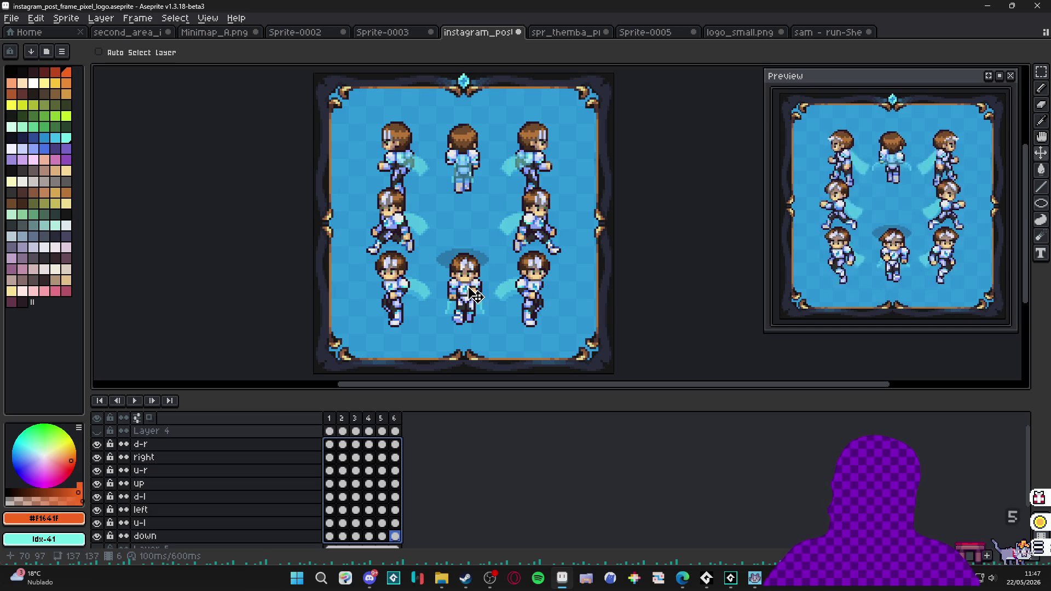
pyautogui.keyDown('ctrl'); pyautogui.click(464, 257); pyautogui.keyUp('ctrl')
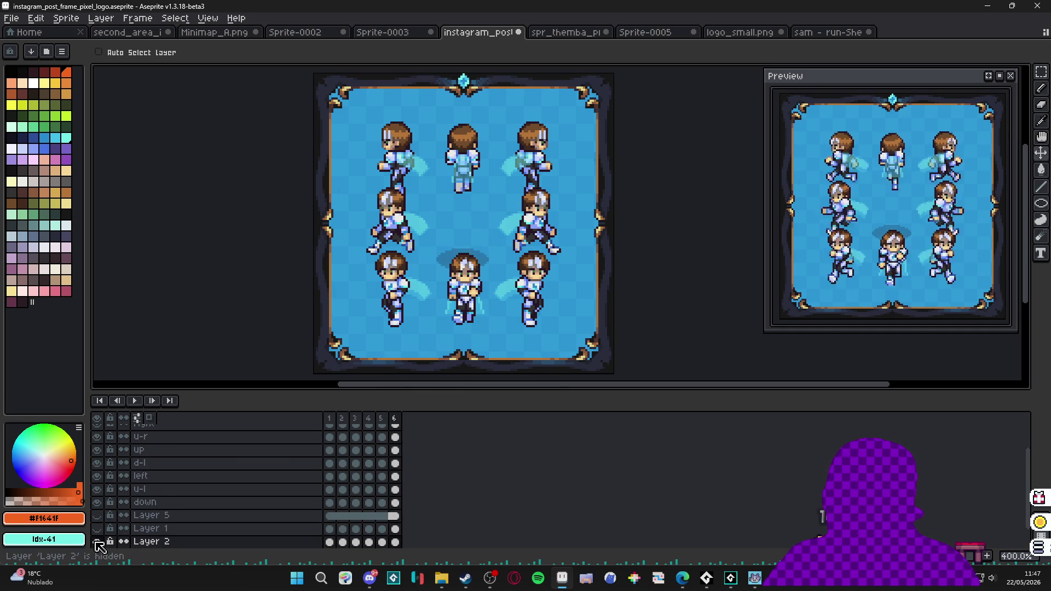
# Put the middle shadow under the centre character's feet and copy one under the bottom-left character.
pyautogui.scroll(-1, 389, 537)
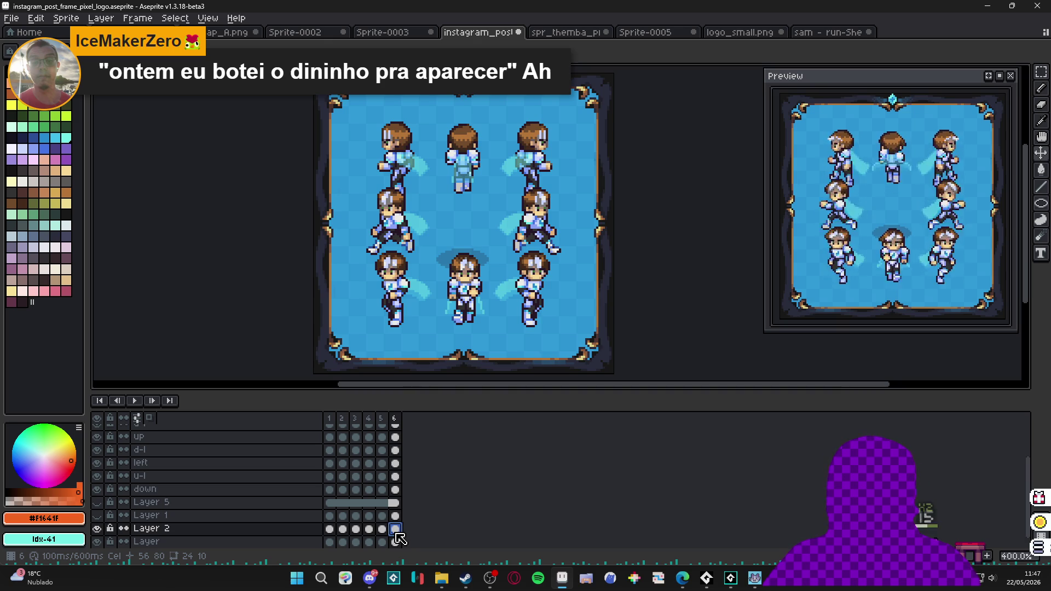
pyautogui.click(329, 529)
pyautogui.moveTo(476, 266); pyautogui.dragTo(479, 338)
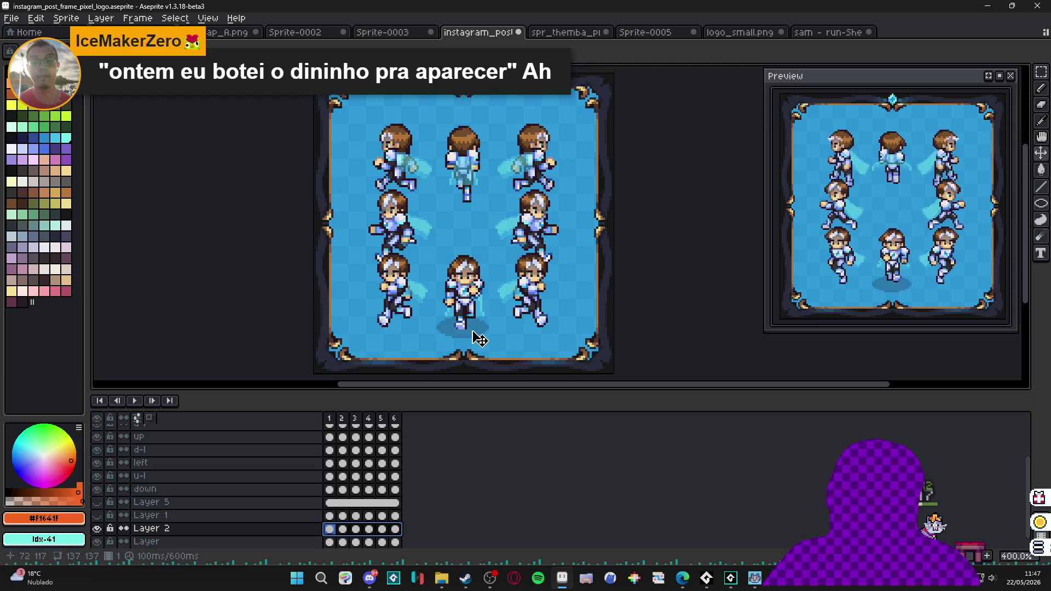
pyautogui.press('m')
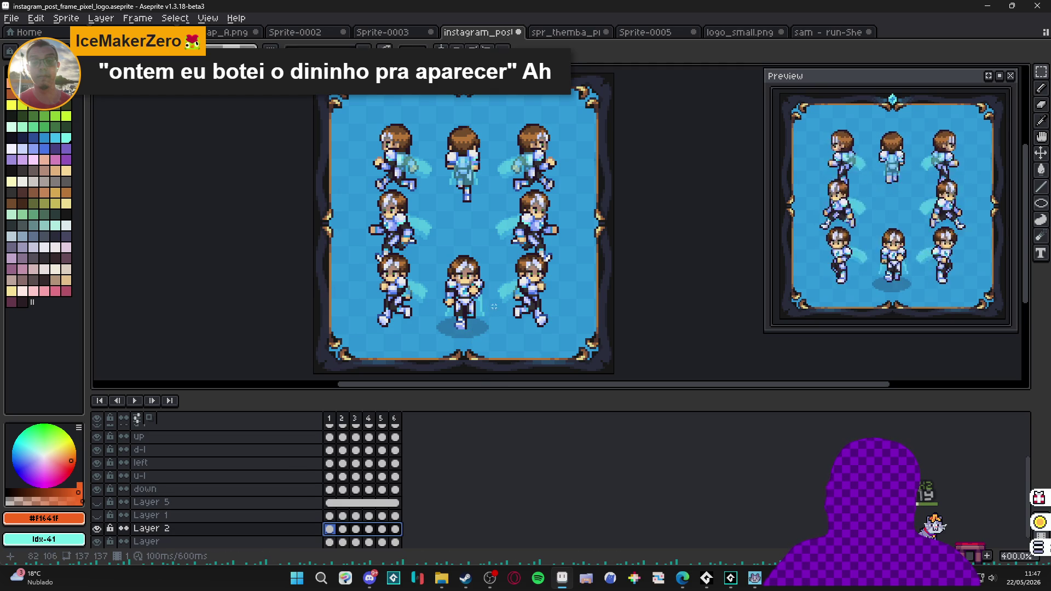
pyautogui.click(329, 529)
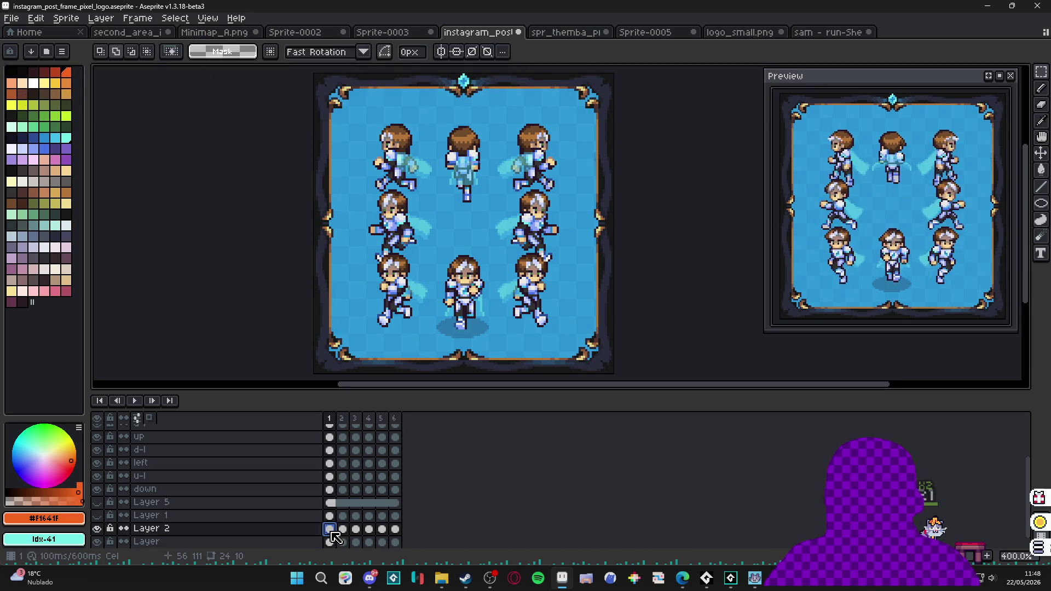
pyautogui.moveTo(455, 295); pyautogui.dragTo(459, 289)
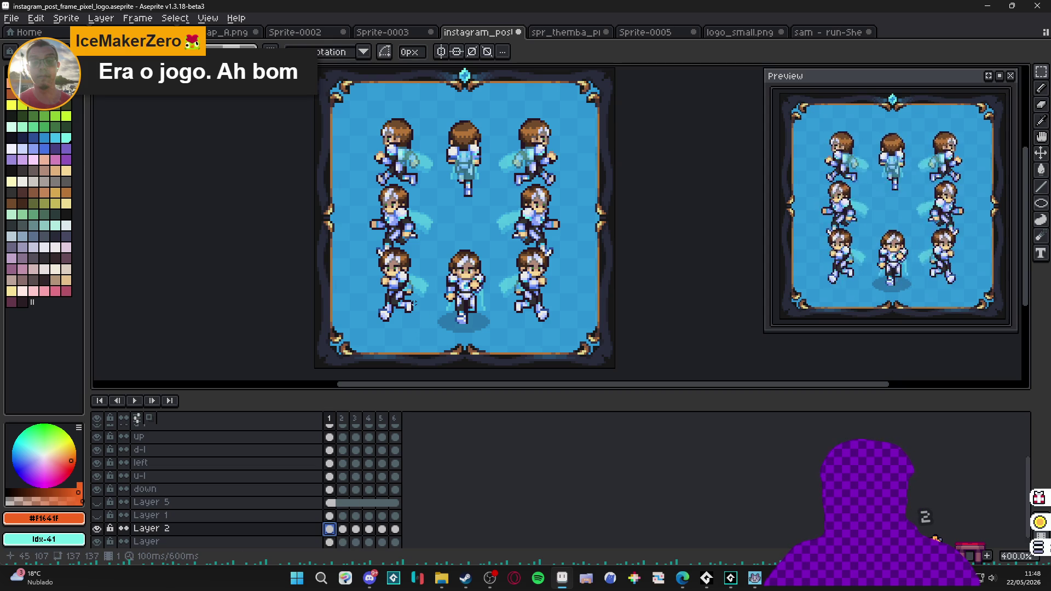
pyautogui.moveTo(429, 293)
pyautogui.mouseDown()
pyautogui.moveTo(511, 355)
pyautogui.moveTo(462, 304)
pyautogui.mouseUp()
pyautogui.press('b')
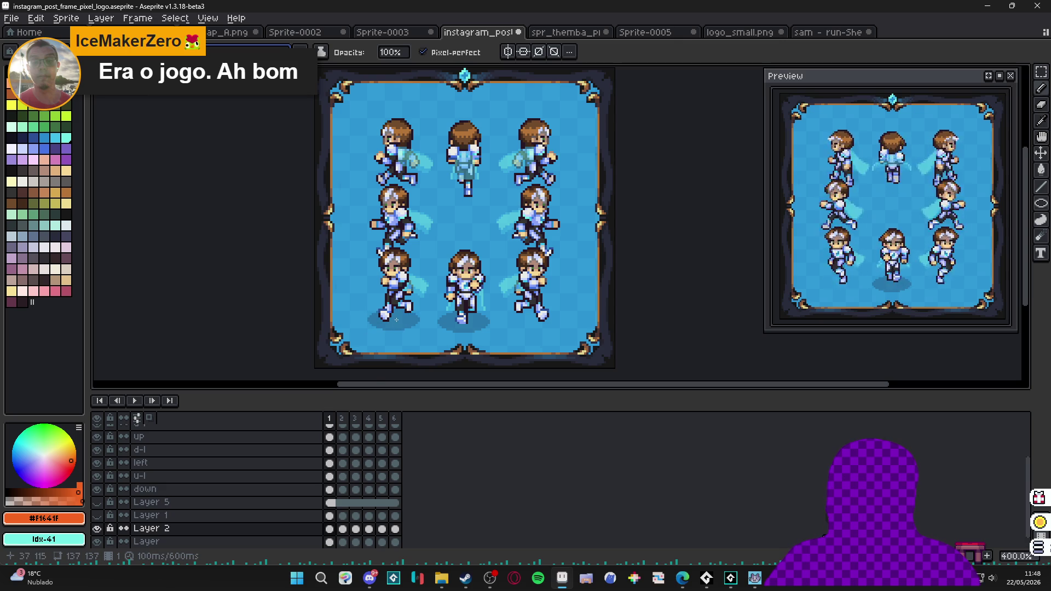
# Link Layer 2's shadow cels across all six frames so shadows match everywhere.
pyautogui.click(342, 528)
pyautogui.press('Right')
pyautogui.press('Right')
pyautogui.press('Right')
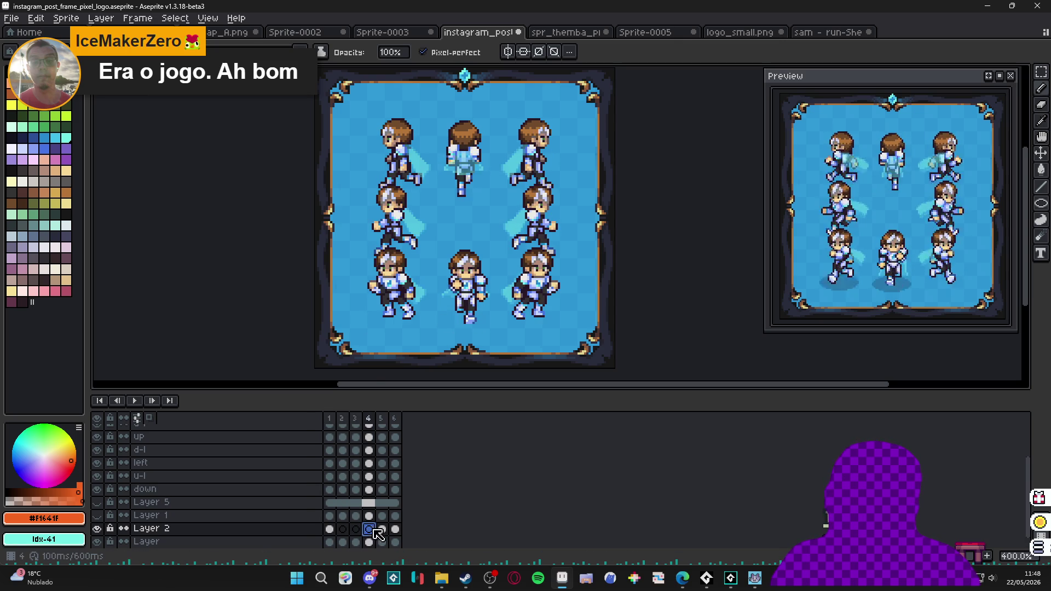
pyautogui.moveTo(328, 530); pyautogui.dragTo(394, 535)
pyautogui.rightClick(395, 535)
pyautogui.click(438, 510)
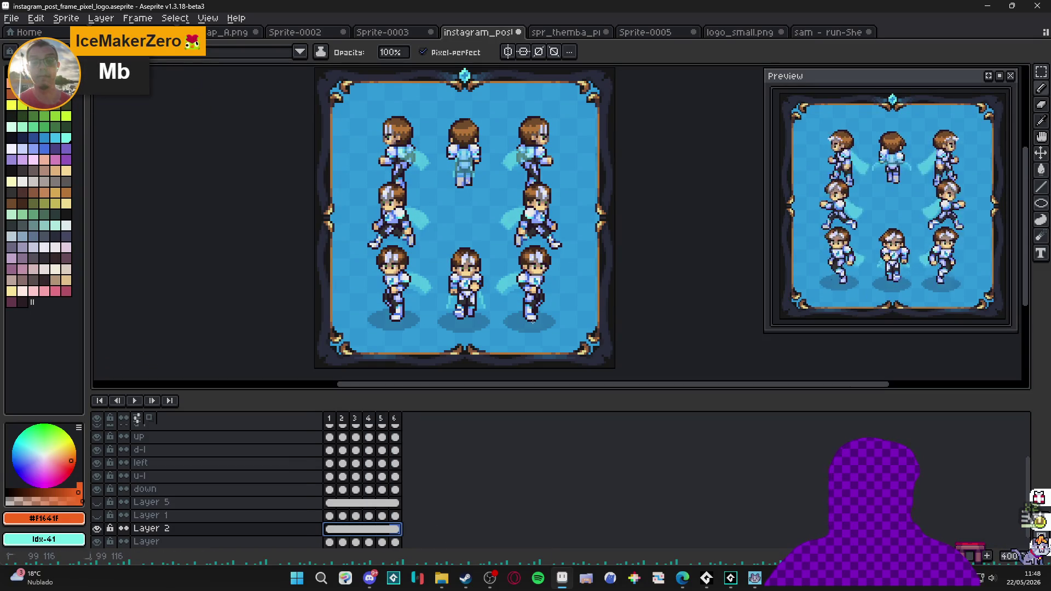
# Duplicate the bottom-left and bottom-right shadows upward beneath the middle-row side characters.
pyautogui.press('Escape')
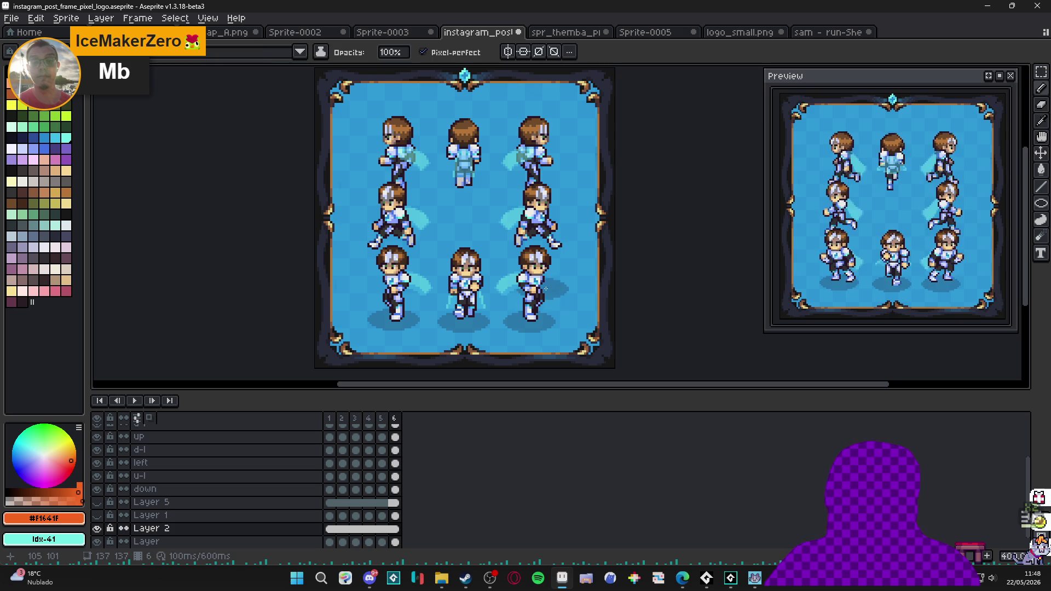
pyautogui.press('m')
pyautogui.moveTo(537, 315)
pyautogui.mouseDown()
pyautogui.moveTo(565, 281)
pyautogui.moveTo(496, 342)
pyautogui.mouseUp()
pyautogui.moveTo(431, 285); pyautogui.dragTo(360, 344)
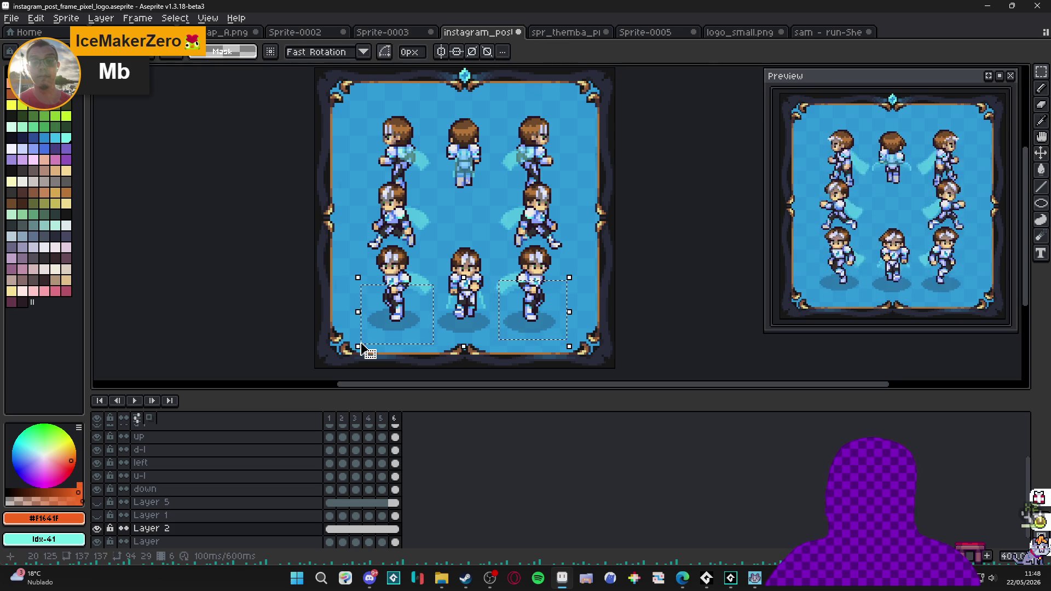
pyautogui.press('Up')
pyautogui.press('Up')
pyautogui.press('Up')
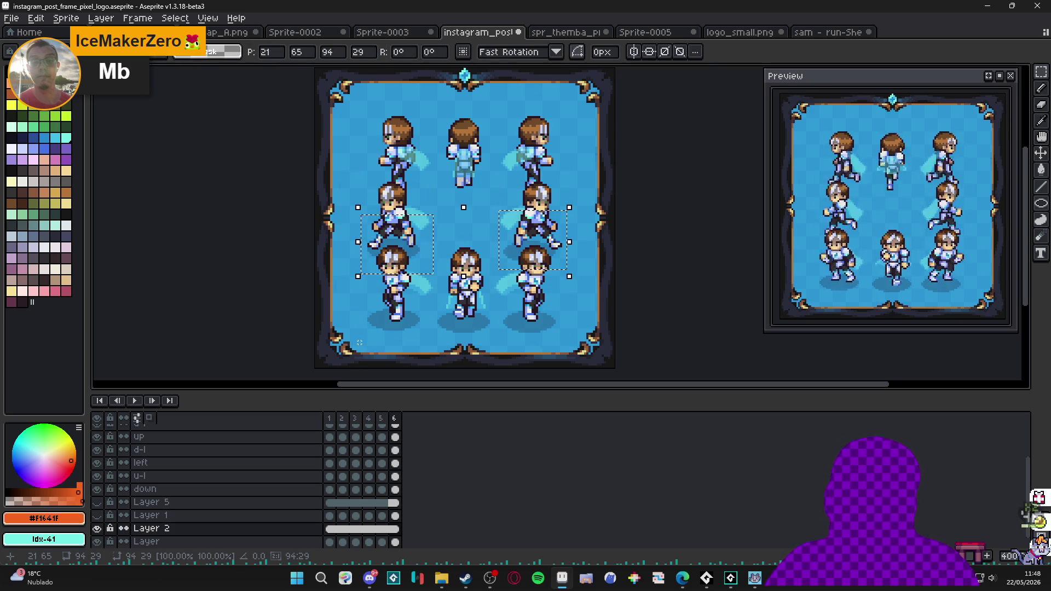
pyautogui.press('Up')
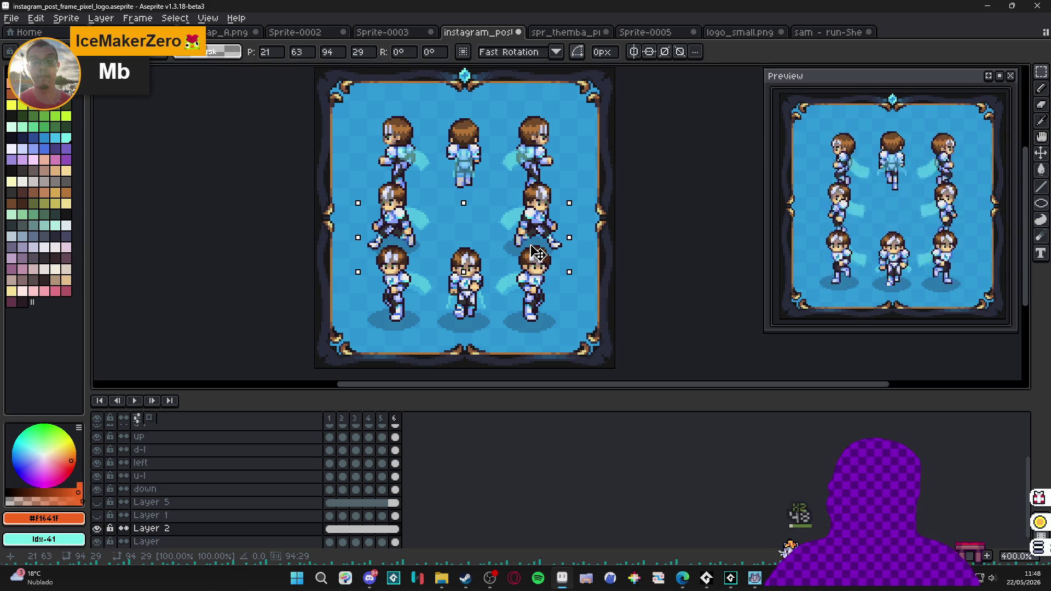
pyautogui.press('Up')
pyautogui.hotkey('ctrl', 'd')
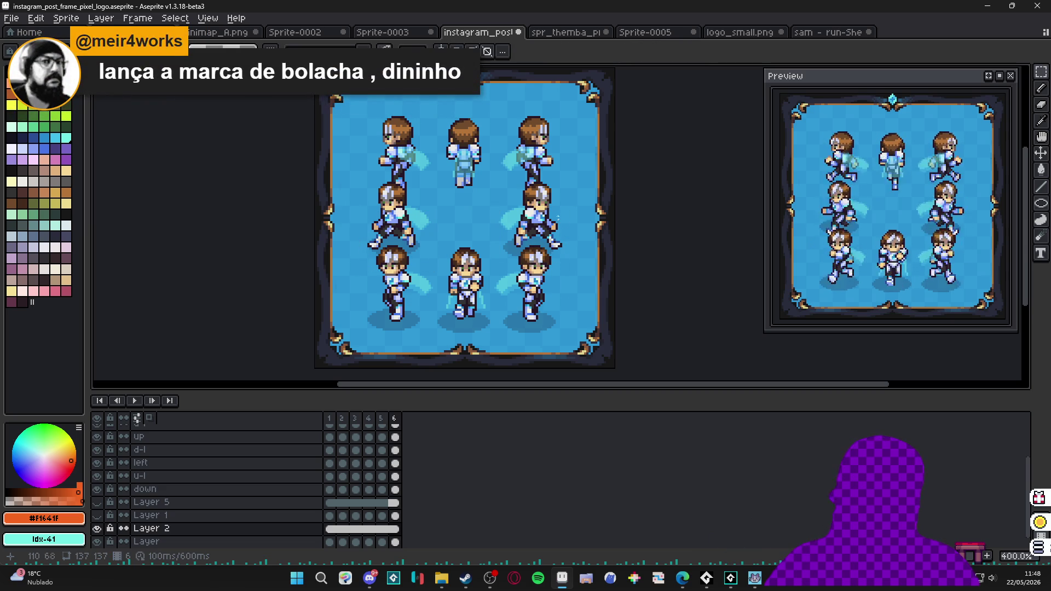
pyautogui.moveTo(366, 333); pyautogui.dragTo(556, 247)
pyautogui.hotkey('ctrl', 'd')
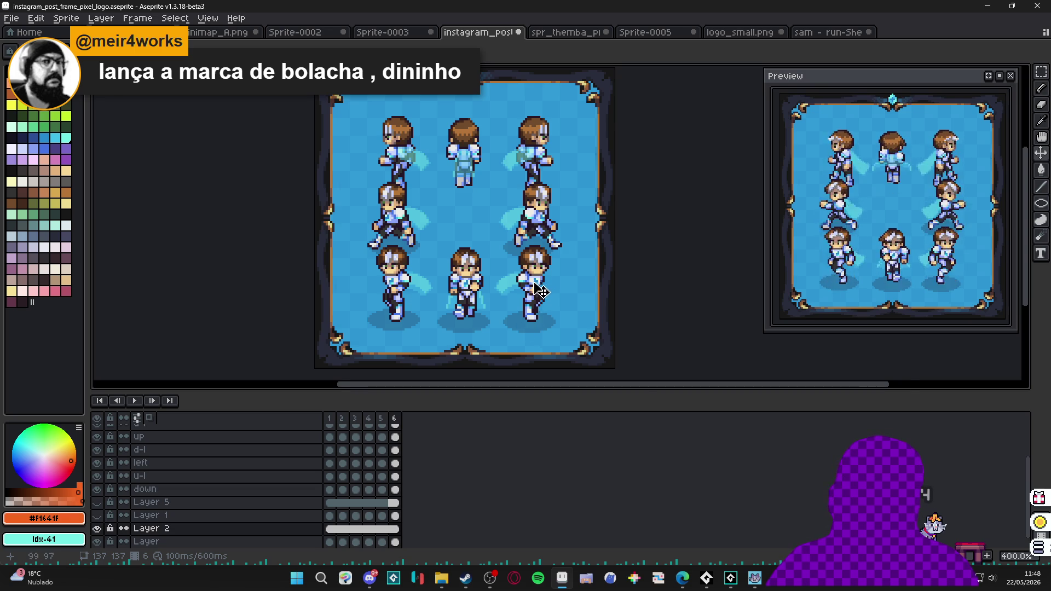
pyautogui.scroll(1, 539, 290)
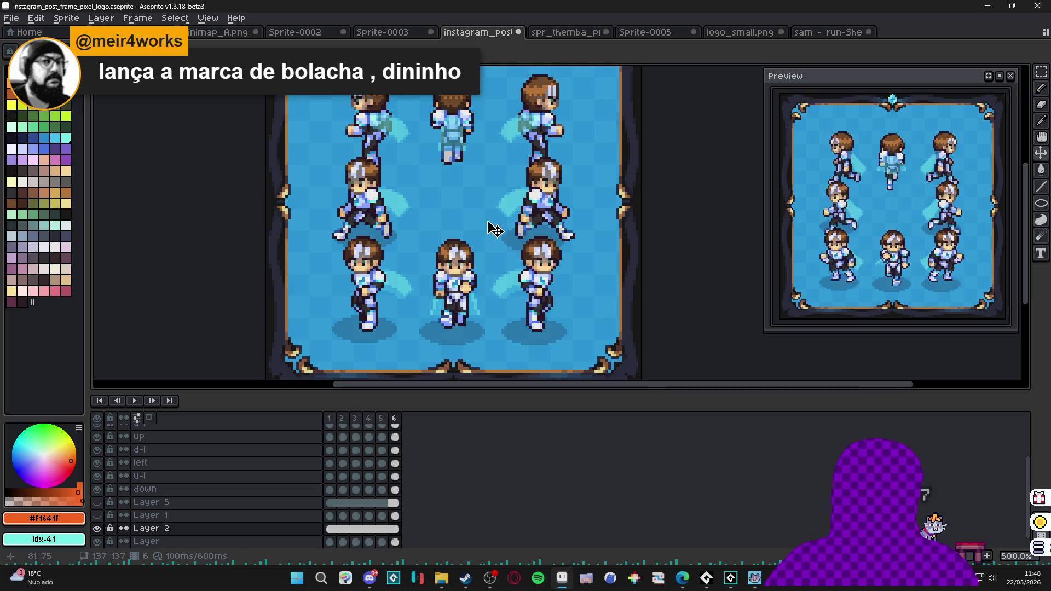
# Nudge the right middle character's shadow one pixel to the right.
pyautogui.moveTo(482, 201); pyautogui.dragTo(613, 281)
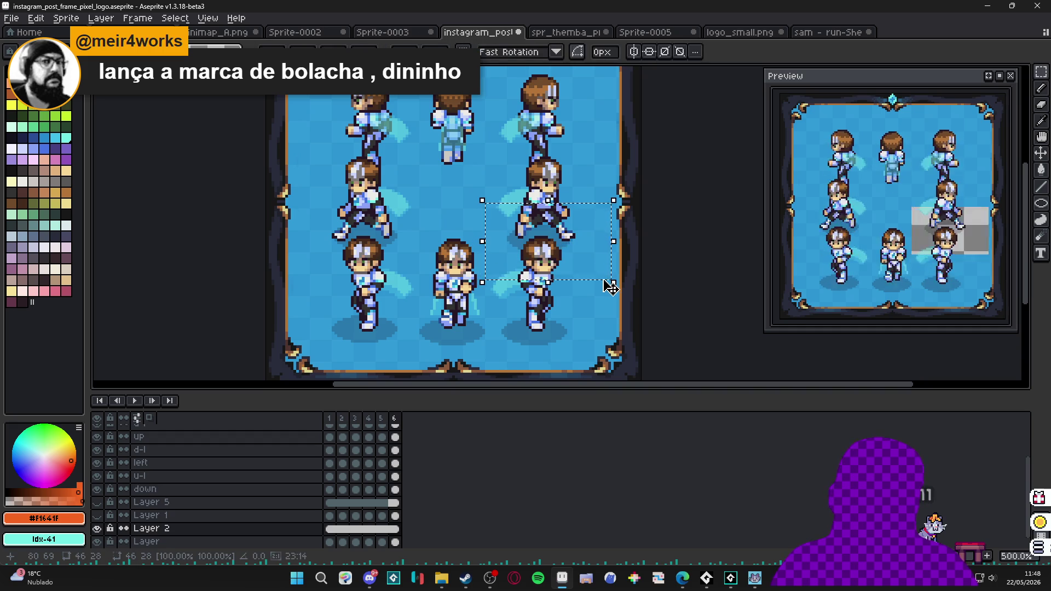
pyautogui.moveTo(610, 285); pyautogui.dragTo(613, 286)
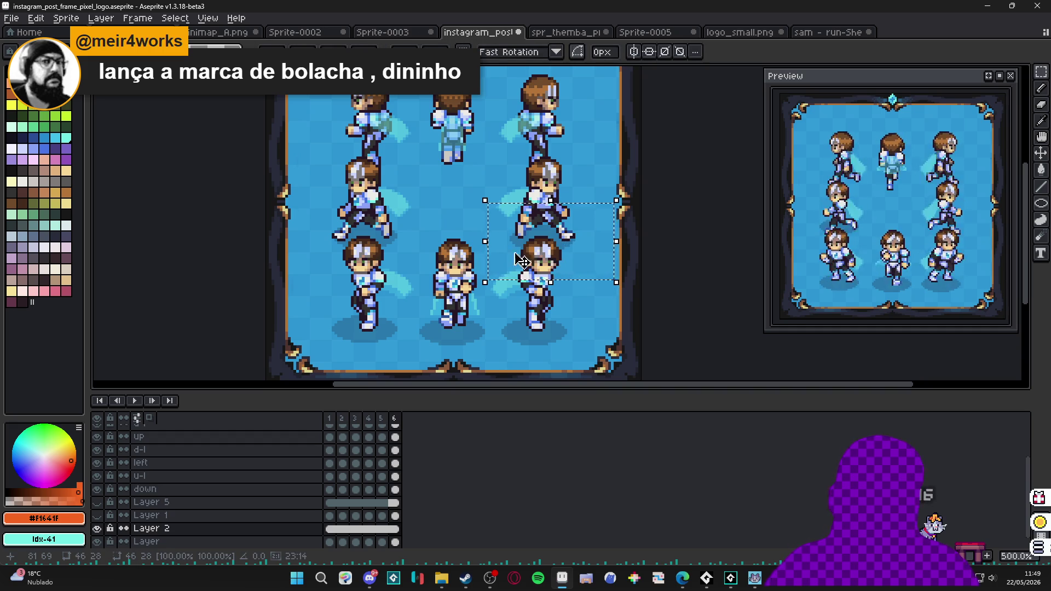
pyautogui.click(476, 229)
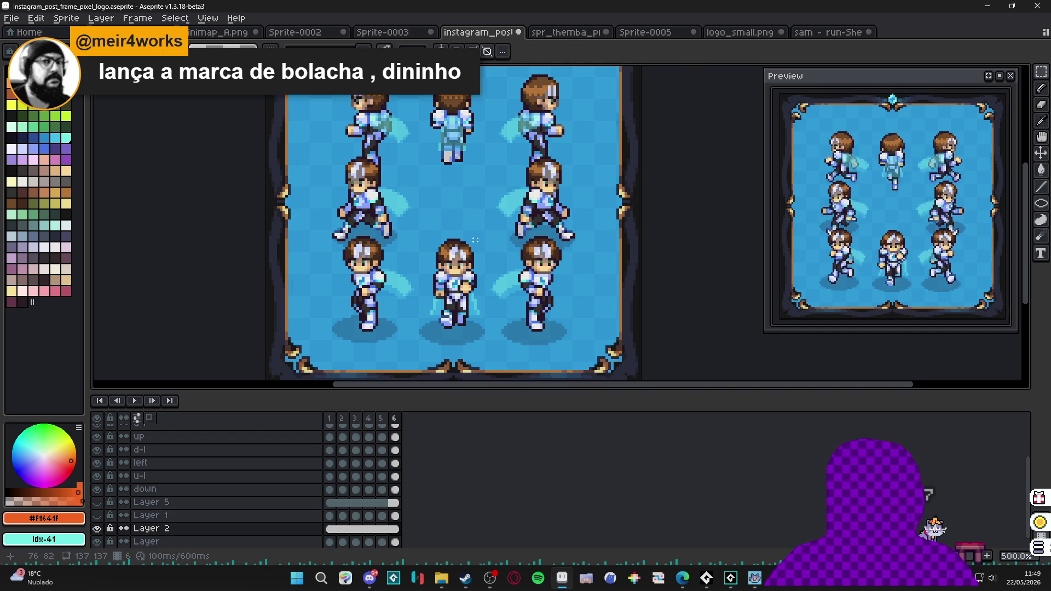
# Copy a shadow beneath the top-centre character.
pyautogui.moveTo(473, 240); pyautogui.dragTo(471, 274)
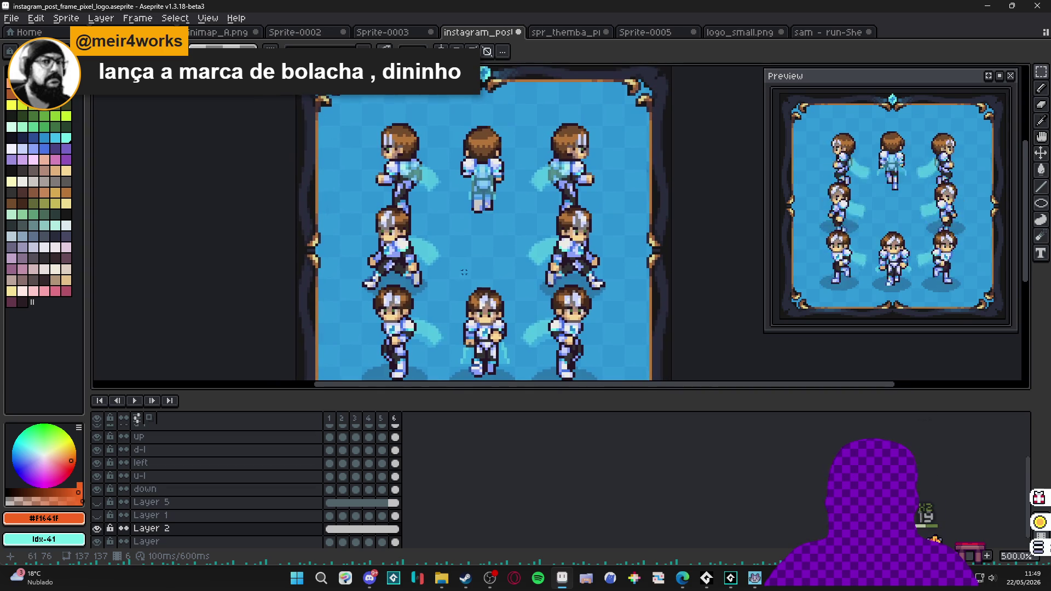
pyautogui.moveTo(343, 230)
pyautogui.mouseDown()
pyautogui.moveTo(545, 328)
pyautogui.moveTo(638, 336)
pyautogui.mouseUp()
pyautogui.hotkey('ctrl', 'd')
pyautogui.moveTo(360, 360)
pyautogui.mouseDown()
pyautogui.moveTo(340, 289)
pyautogui.moveTo(427, 335)
pyautogui.moveTo(394, 164)
pyautogui.moveTo(408, 152)
pyautogui.moveTo(569, 160)
pyautogui.mouseUp()
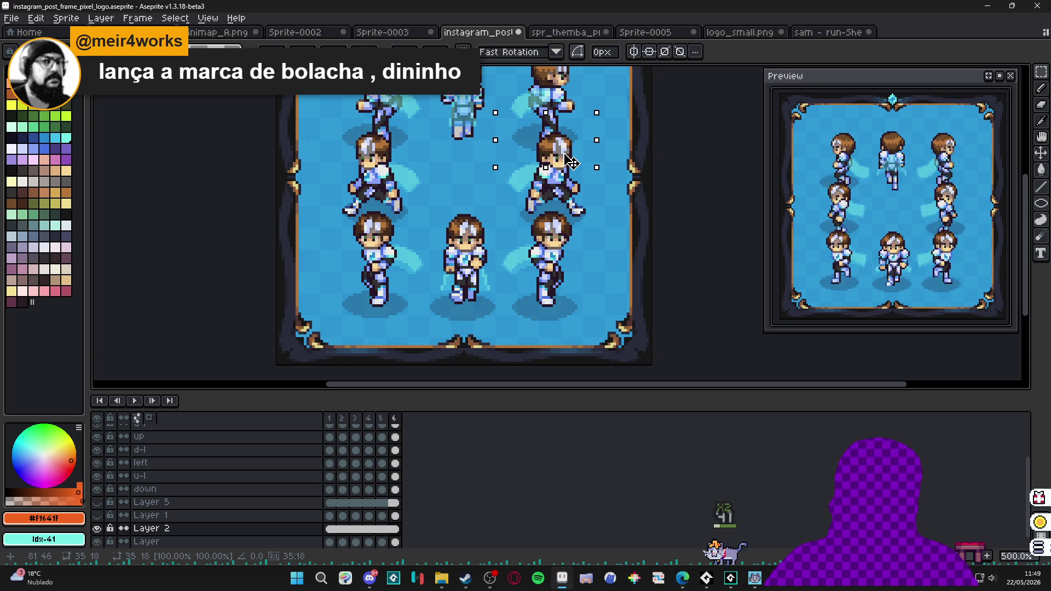
pyautogui.moveTo(570, 159); pyautogui.dragTo(474, 148)
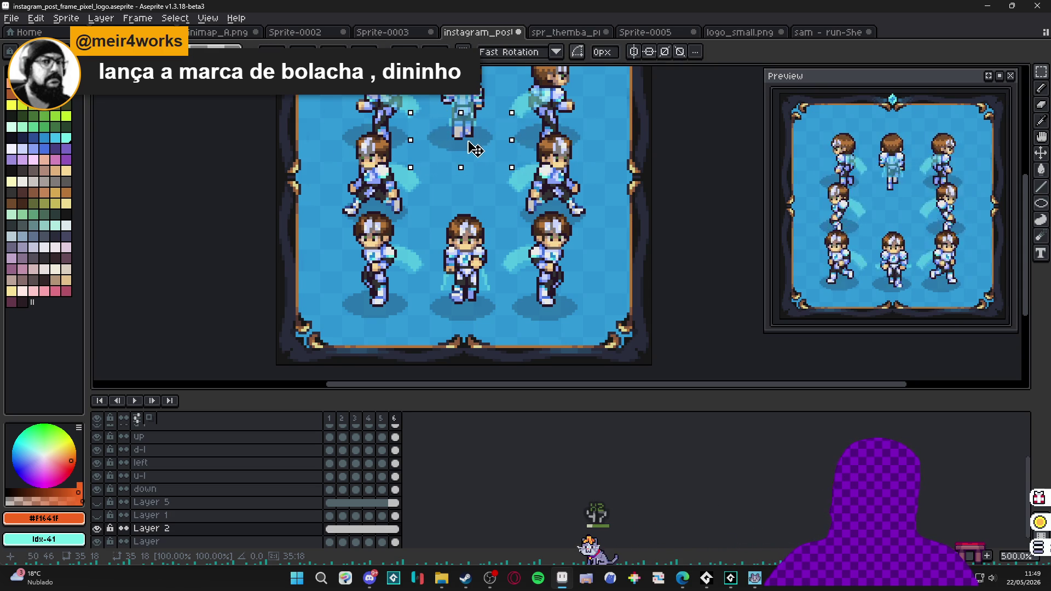
pyautogui.hotkey('ctrl', 'd')
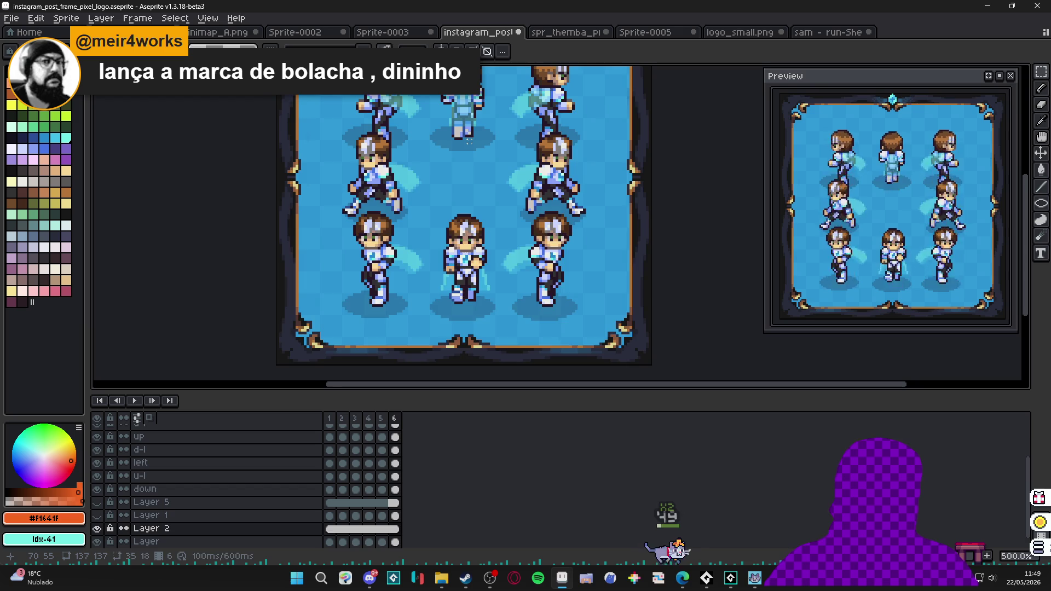
# Hide the shadow layer, Layer 2.
pyautogui.scroll(-1, 469, 140)
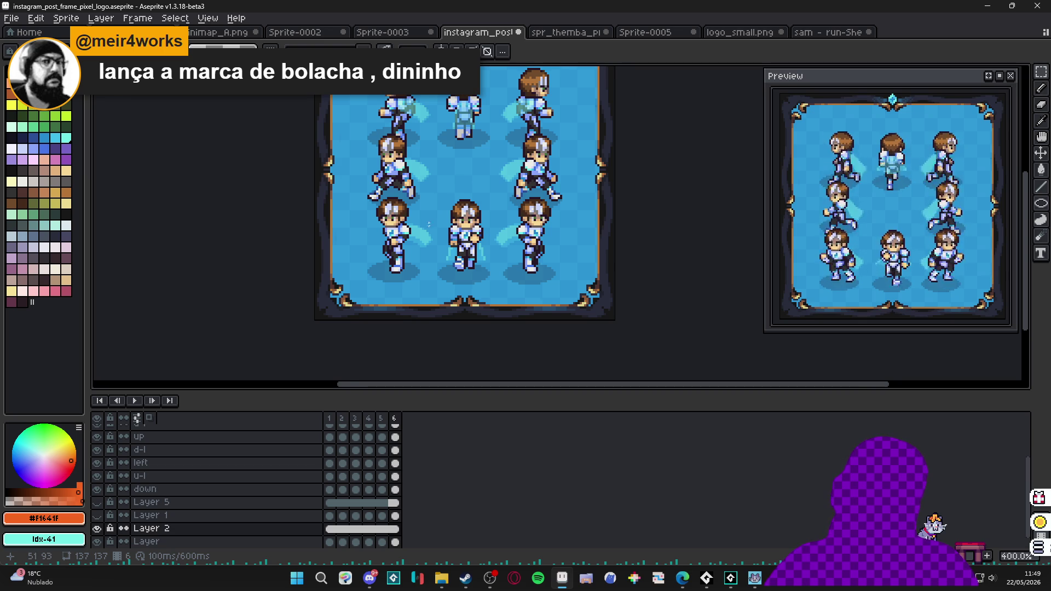
pyautogui.scroll(-1, 430, 222)
pyautogui.click(96, 528)
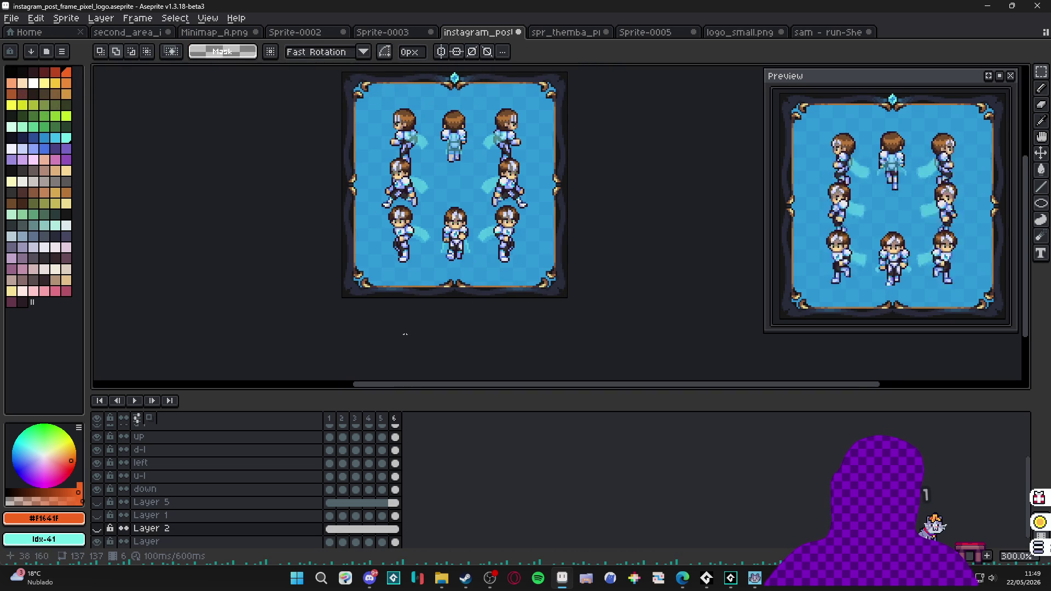
# Review the direction layers' cels, then switch to the spr_themba_provoke_vfx.png sprite.
pyautogui.scroll(1, 258, 522)
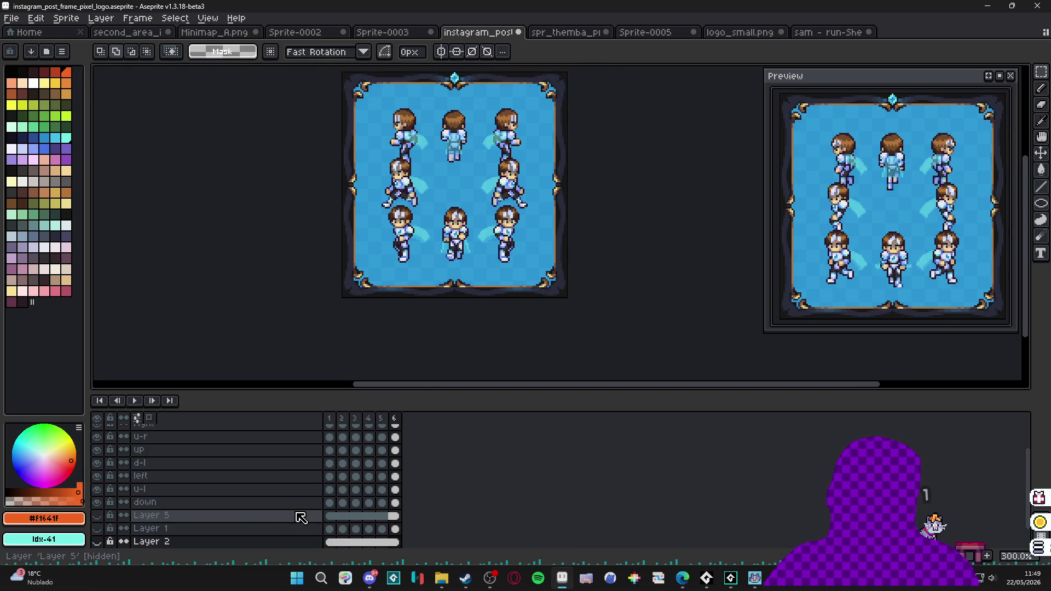
pyautogui.click(394, 503)
pyautogui.moveTo(396, 504)
pyautogui.mouseDown()
pyautogui.moveTo(383, 471)
pyautogui.moveTo(340, 432)
pyautogui.moveTo(330, 444)
pyautogui.mouseUp()
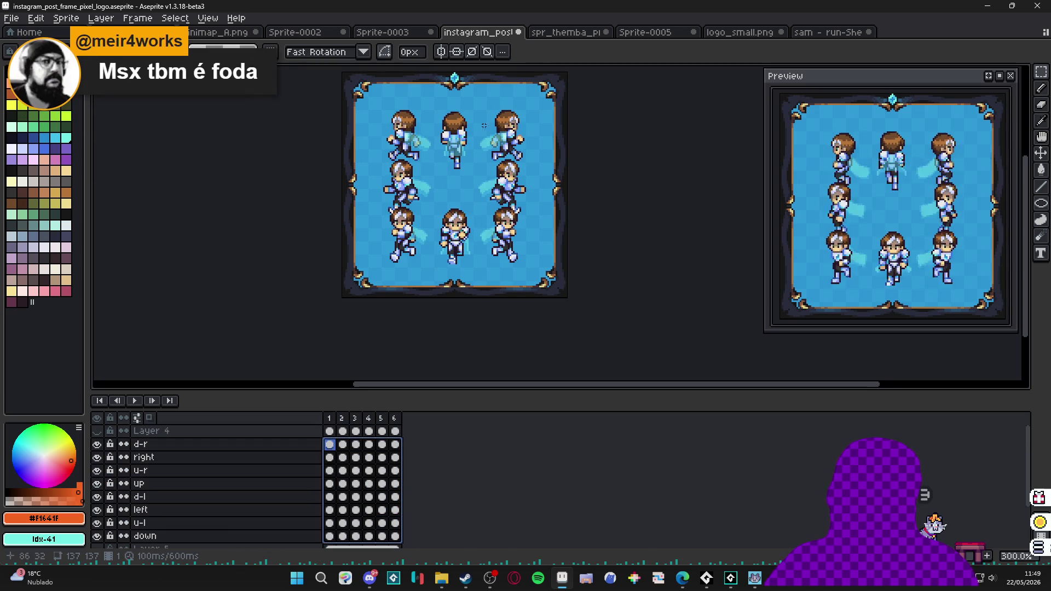
pyautogui.press('ctrl')
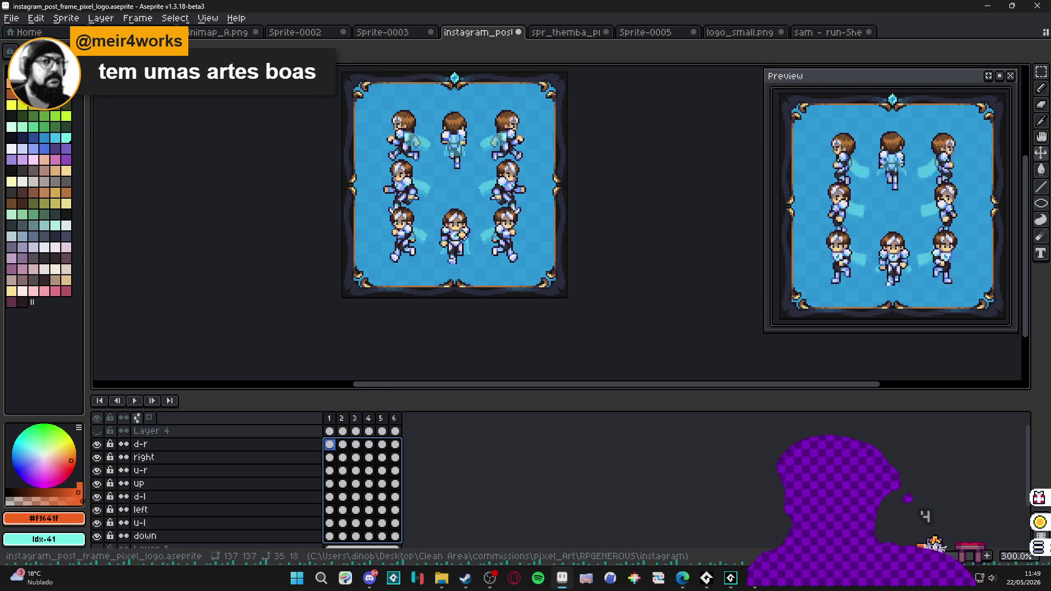
pyautogui.hotkey('alt', 'Tab')
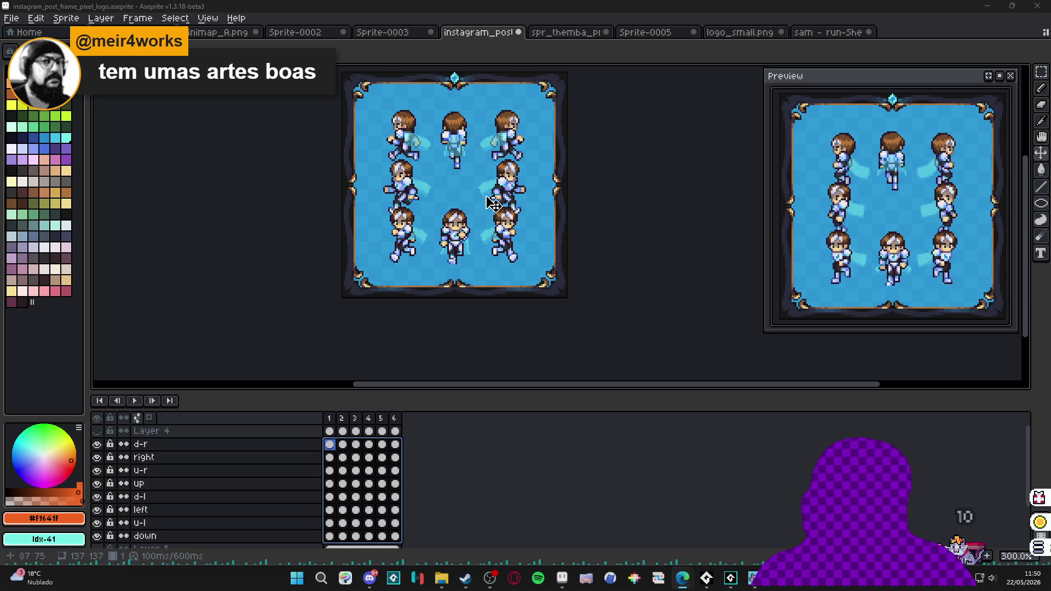
pyautogui.scroll(-1, 493, 202)
pyautogui.click(569, 33)
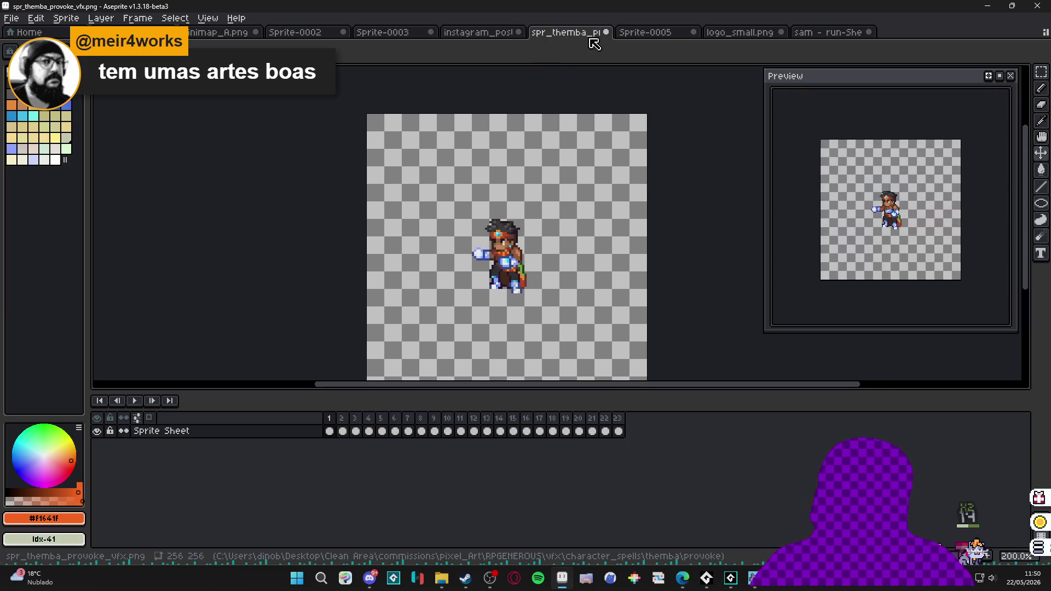
# Close spr_themba, Sprite-0005, logo_small.png and sam - run-Sheet.png, discarding their changes.
pyautogui.click(606, 32)
pyautogui.click(526, 314)
pyautogui.click(607, 32)
pyautogui.click(540, 312)
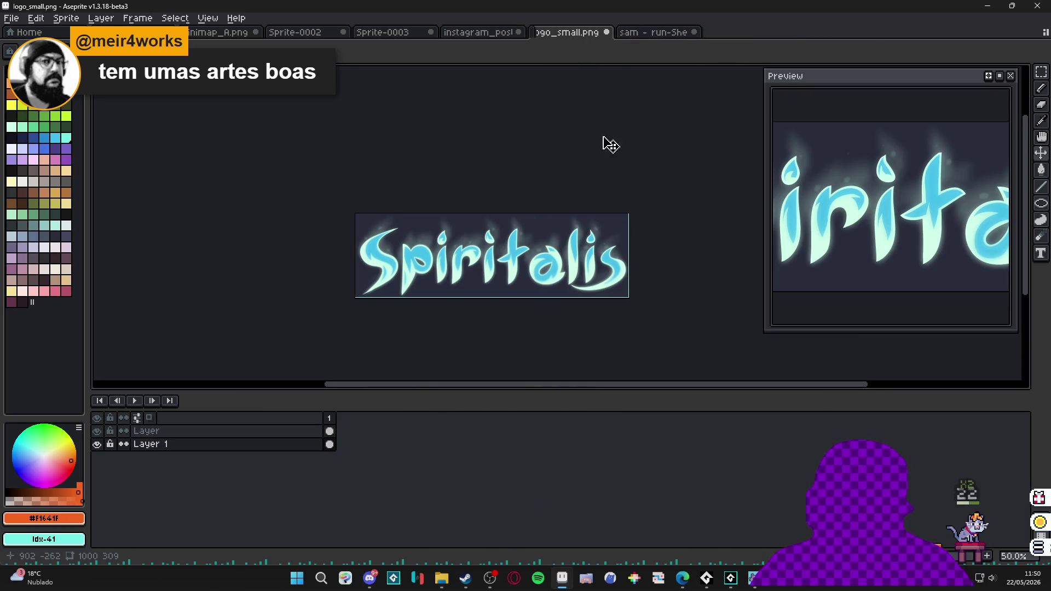
pyautogui.click(611, 32)
pyautogui.click(525, 313)
pyautogui.click(612, 33)
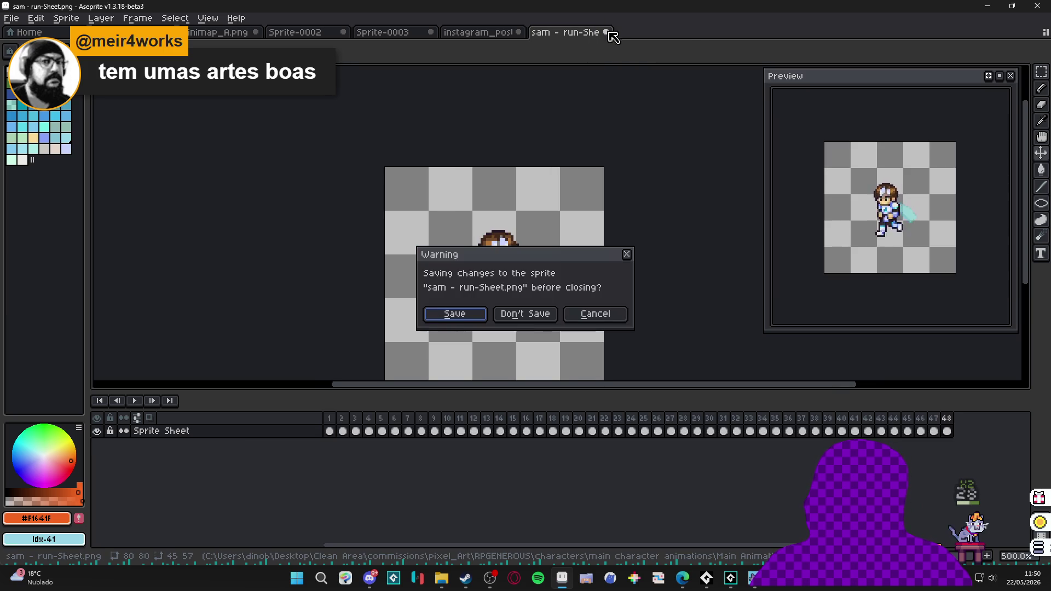
pyautogui.click(534, 314)
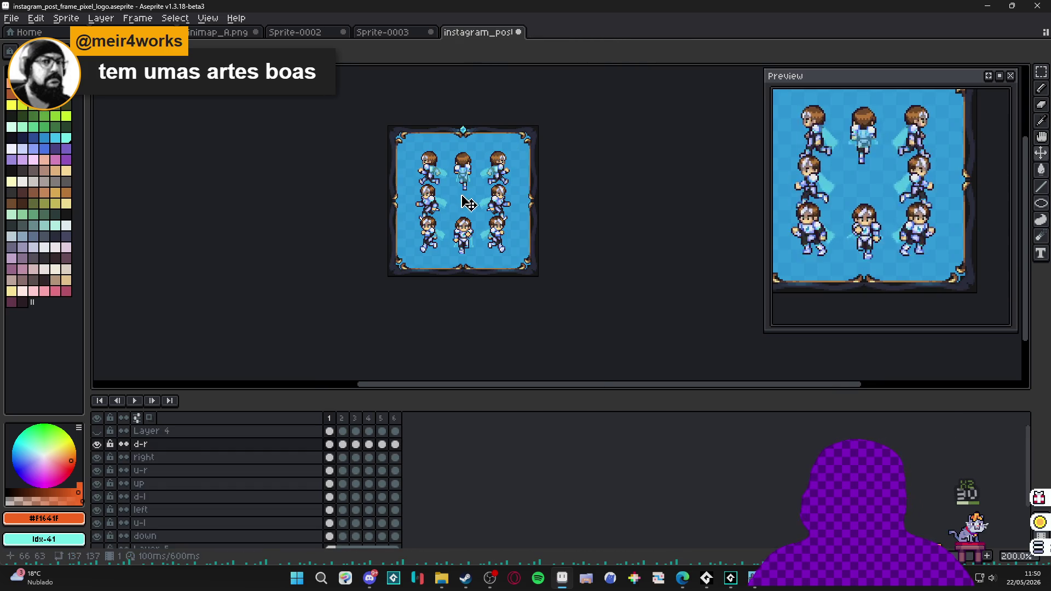
# Save As in GIF format, renaming the reused themba file name to instagram_post_sam_run.gif.
pyautogui.click(12, 18)
pyautogui.click(10, 86)
pyautogui.hotkey('ctrl', 'shift', 's')
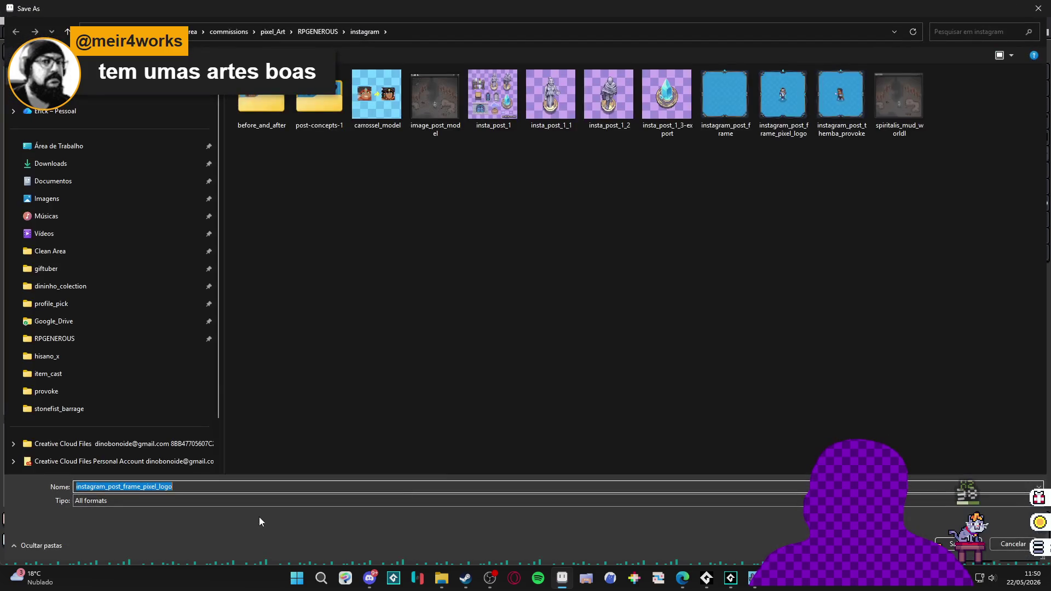
pyautogui.click(237, 501)
pyautogui.click(108, 400)
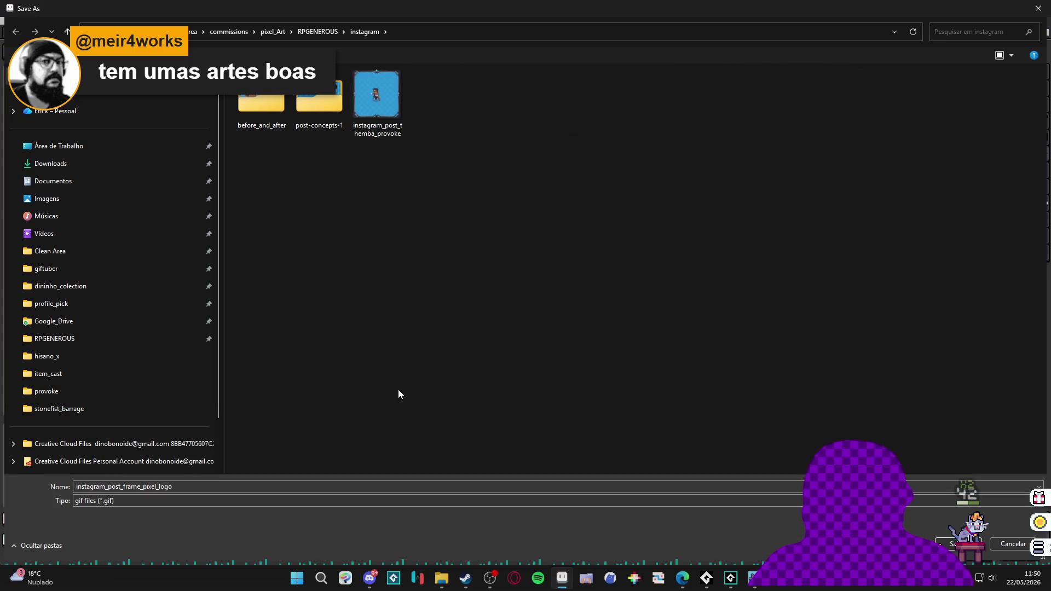
pyautogui.click(377, 95)
pyautogui.click(178, 489)
pyautogui.click(190, 489)
pyautogui.moveTo(190, 489); pyautogui.dragTo(123, 489)
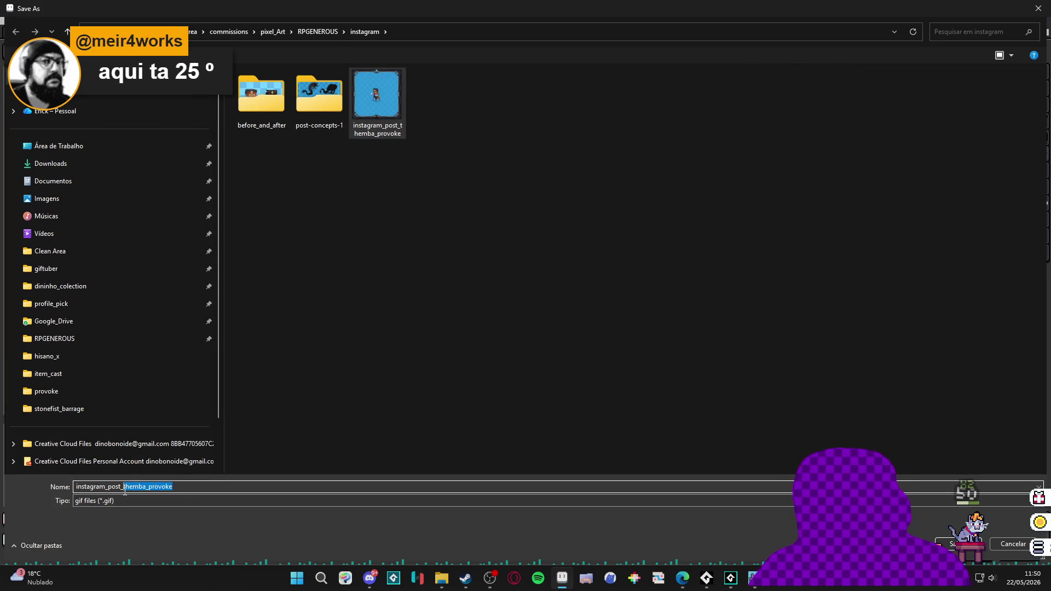
pyautogui.write('cam_run')
pyautogui.press('Return')
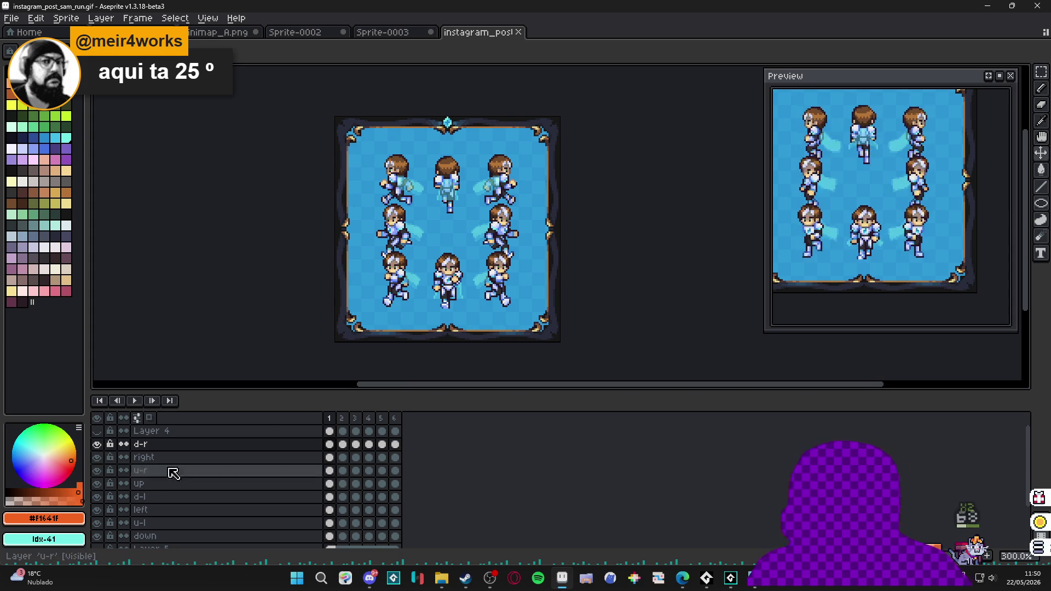
# Close the Sprite-0003 tile sketch without saving.
pyautogui.moveTo(819, 204); pyautogui.dragTo(842, 234)
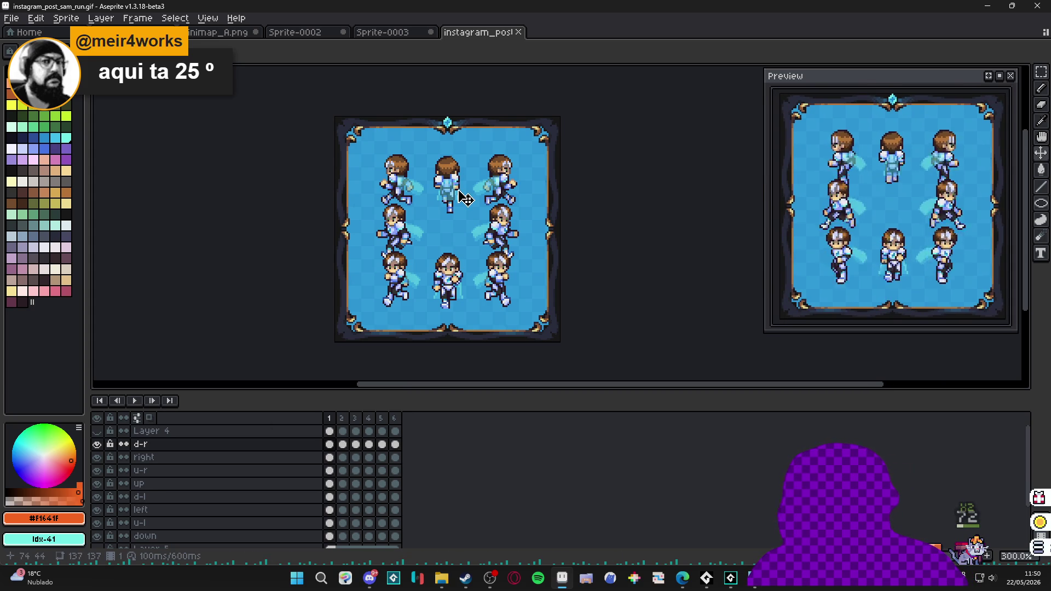
pyautogui.scroll(-1, 470, 201)
pyautogui.scroll(1, 450, 189)
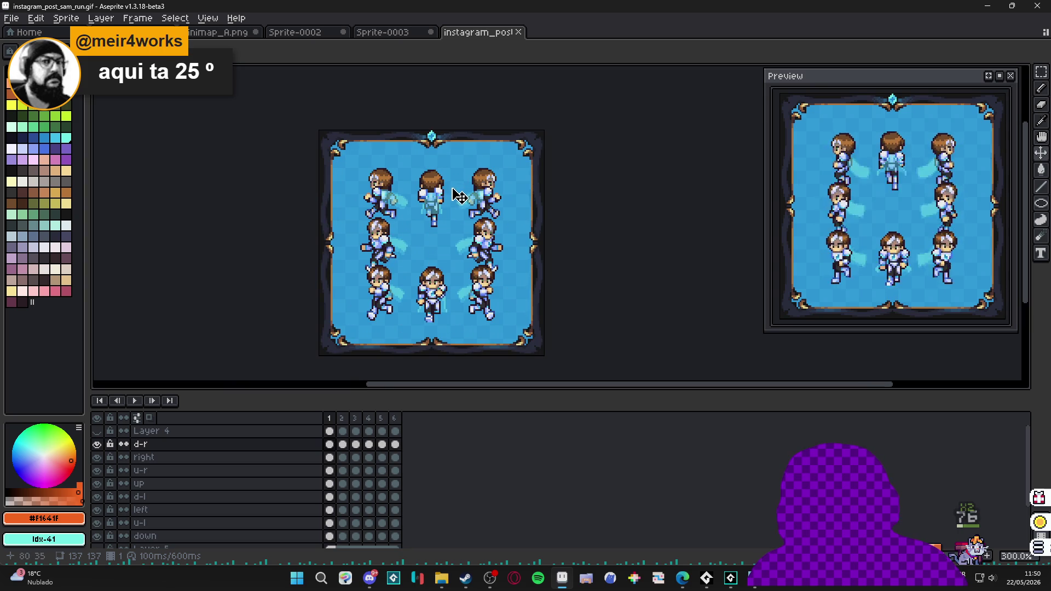
pyautogui.click(377, 36)
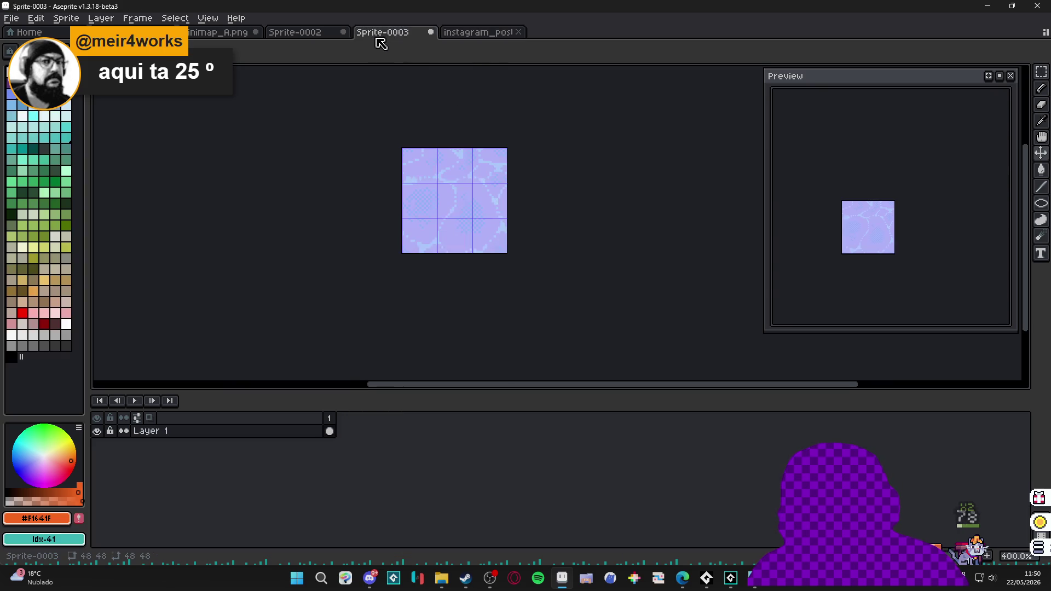
pyautogui.click(431, 32)
pyautogui.click(523, 312)
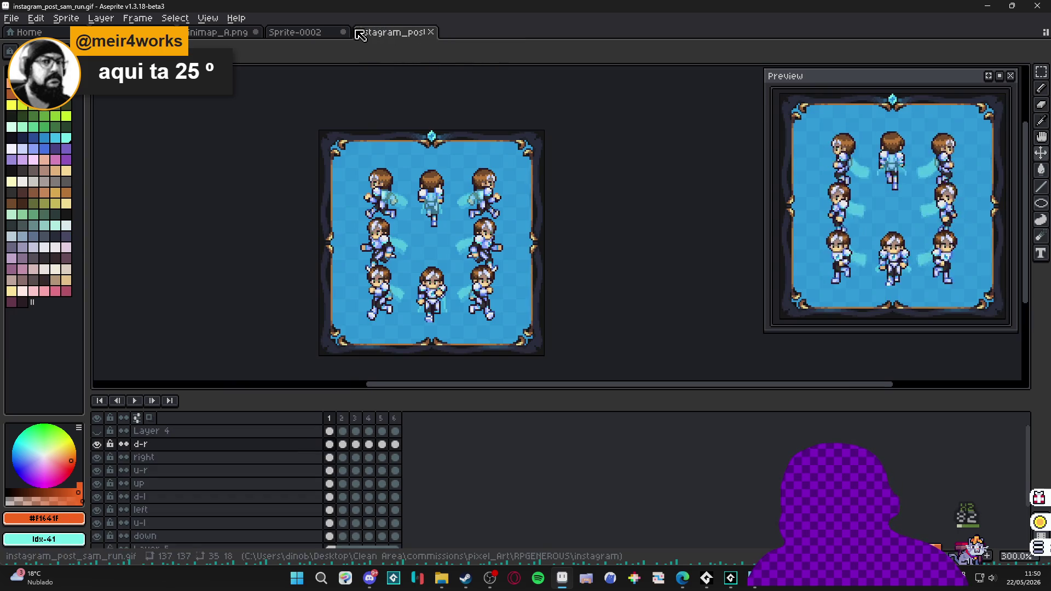
# Look over the Sprite-0002 tiles, then set up a new 3500×2200 px sprite.
pyautogui.click(295, 31)
pyautogui.scroll(-2, 413, 171)
pyautogui.moveTo(412, 171); pyautogui.dragTo(429, 224)
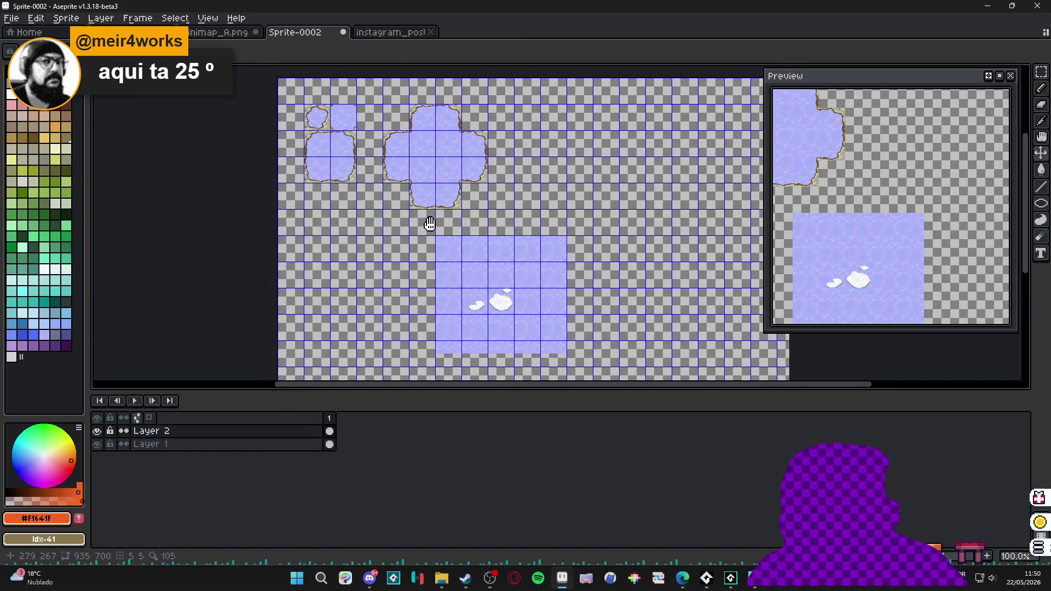
pyautogui.click(378, 37)
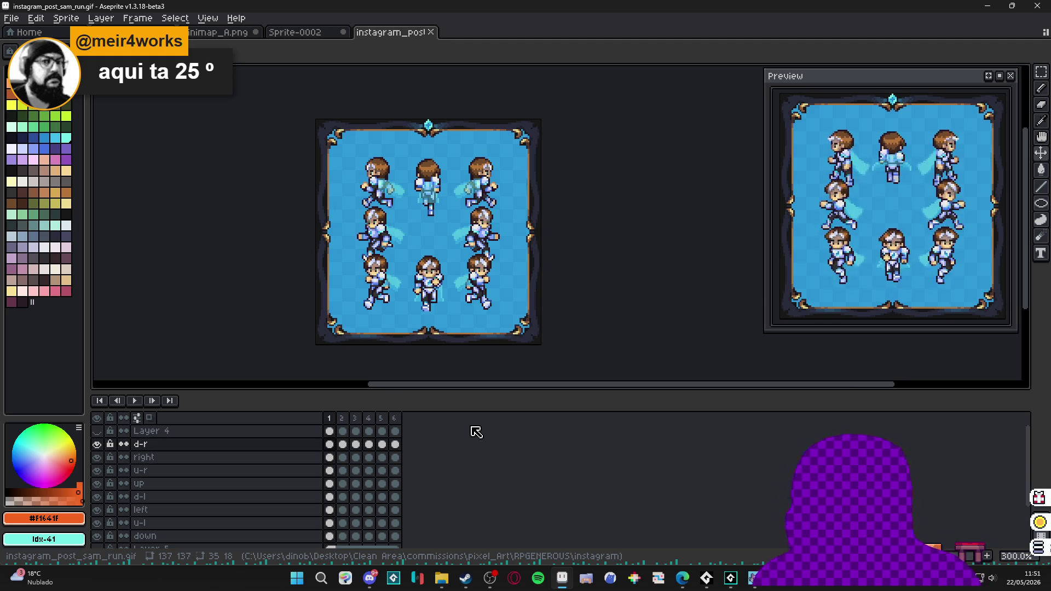
pyautogui.click(371, 578)
pyautogui.click(371, 578)
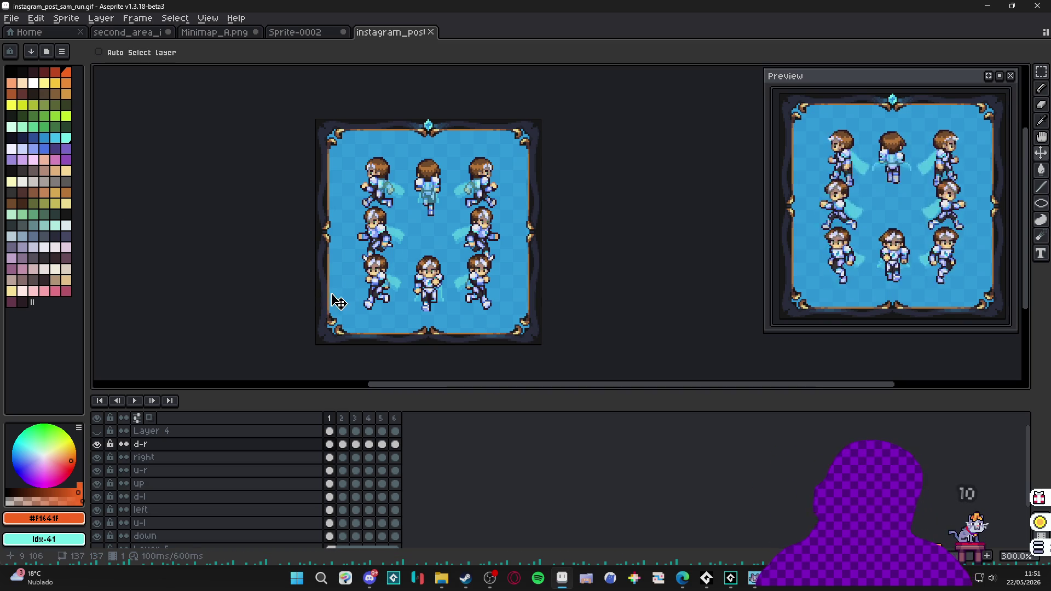
pyautogui.click(13, 20)
pyautogui.click(22, 34)
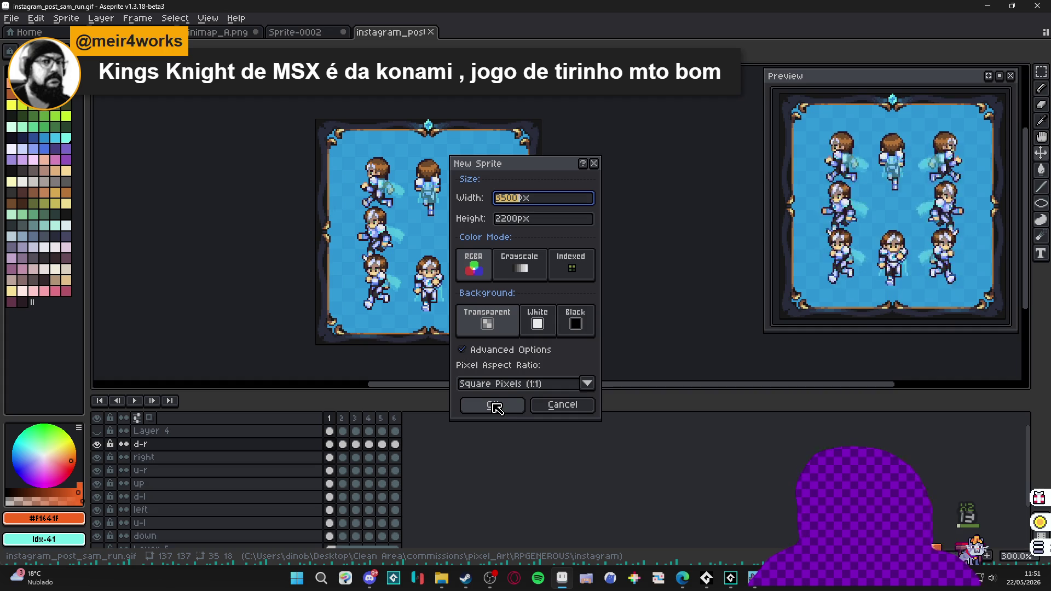
# Create the 3500×2200 sprite and paste in the toothy monster concept art.
pyautogui.click(490, 405)
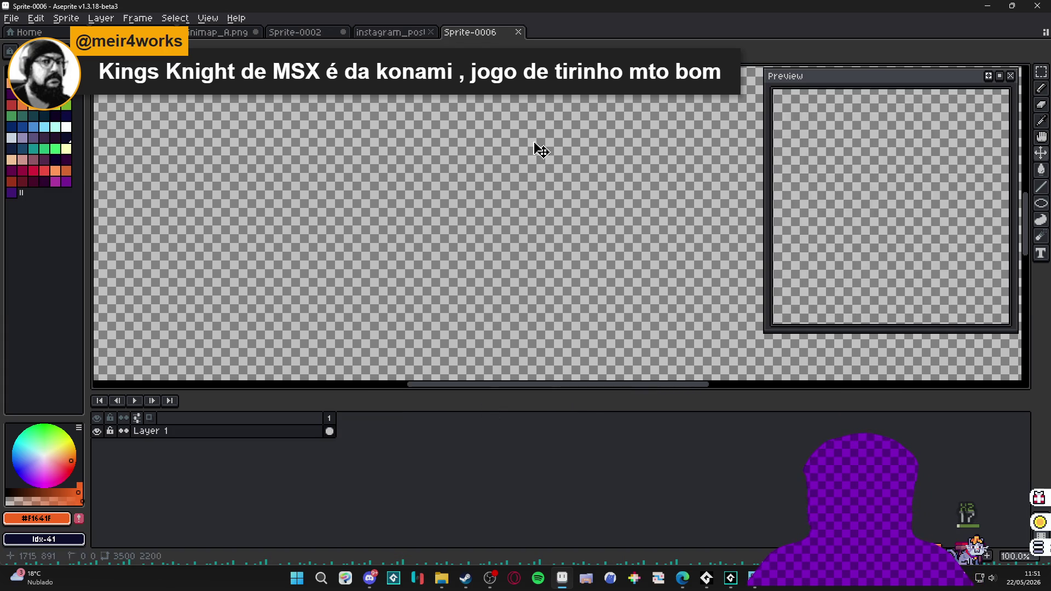
pyautogui.hotkey('ctrl', 'v')
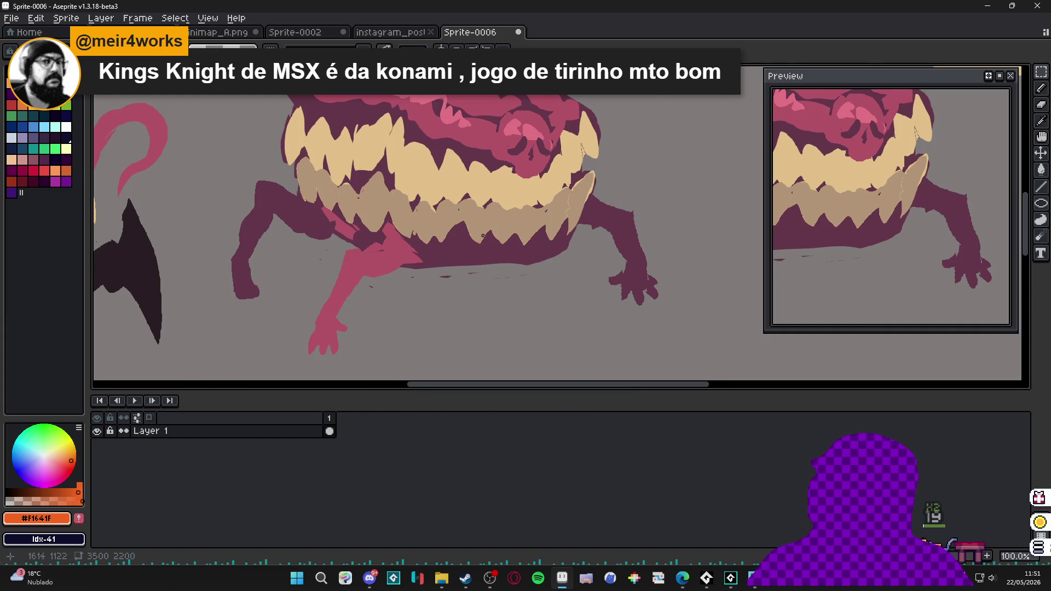
pyautogui.scroll(-3, 412, 255)
pyautogui.moveTo(487, 317); pyautogui.dragTo(480, 265)
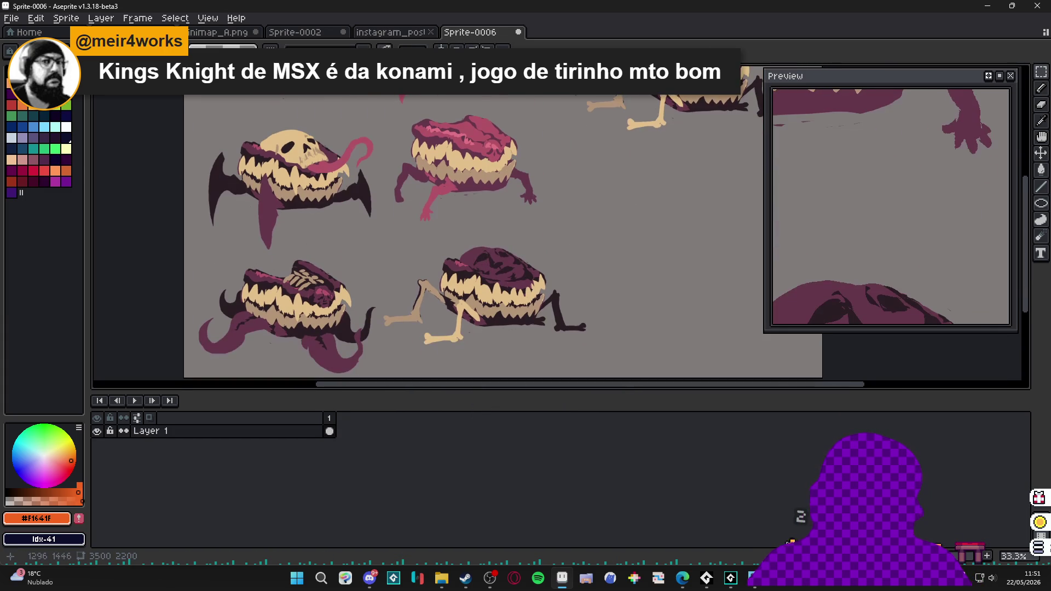
pyautogui.hotkey('alt', 'Tab')
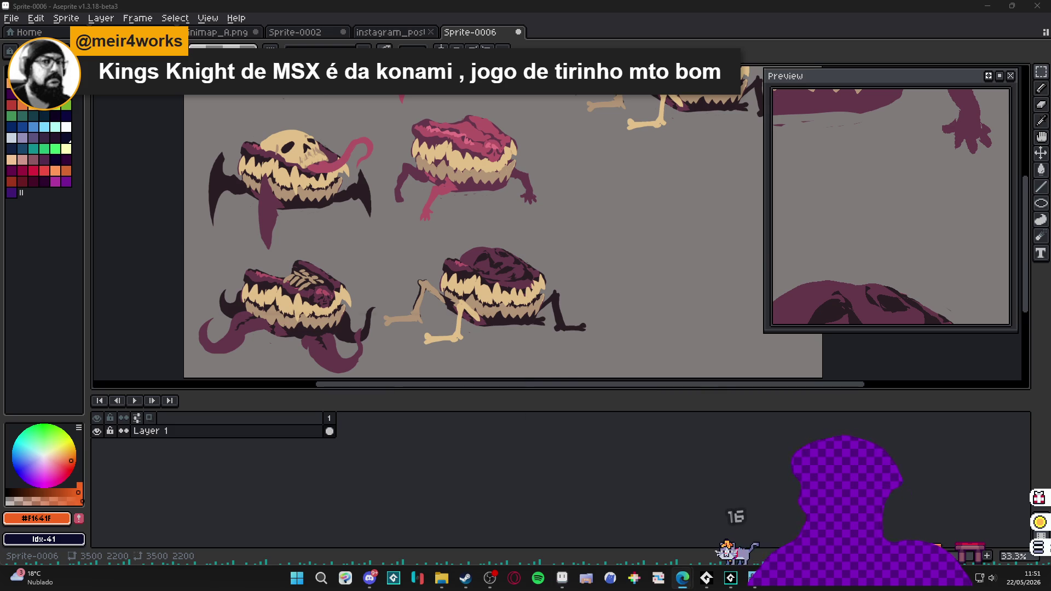
pyautogui.hotkey('alt', 'Tab')
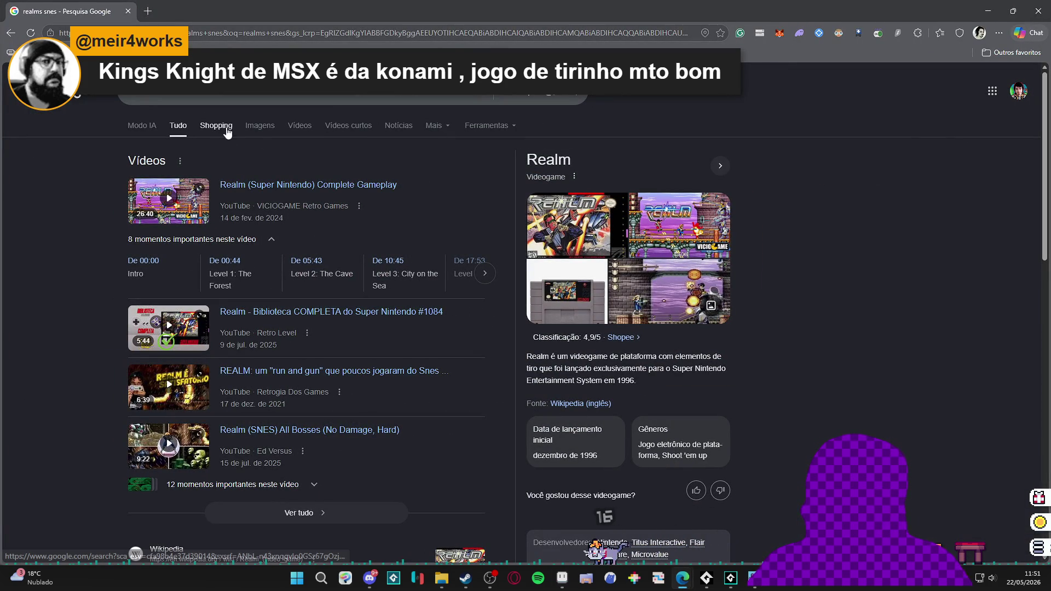
# Browse Google Images for 'realm snes', enlarge the Wikipedia screenshot, then close the browser.
pyautogui.click(260, 132)
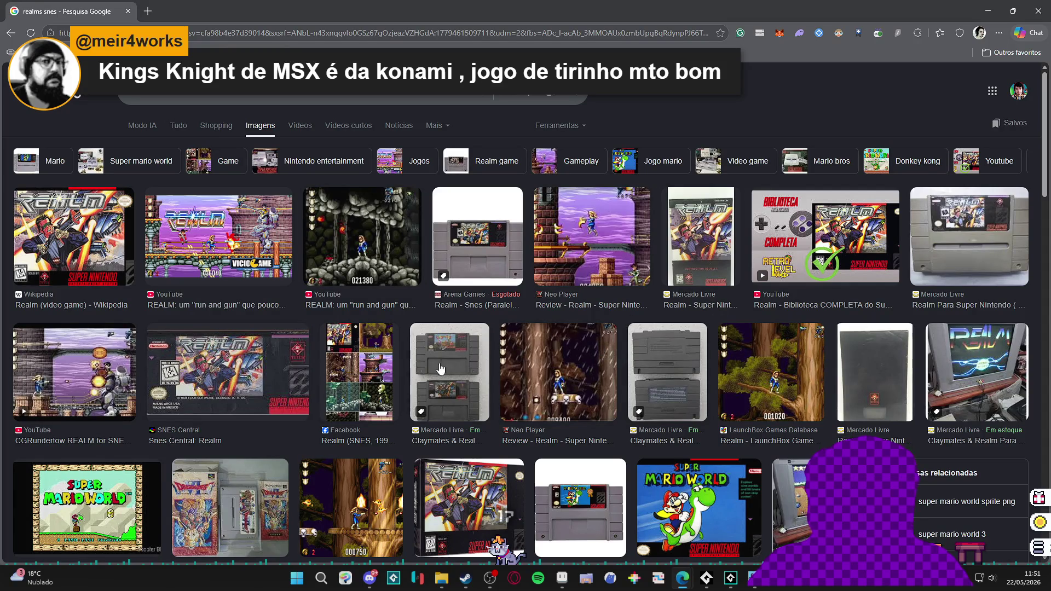
pyautogui.click(241, 97)
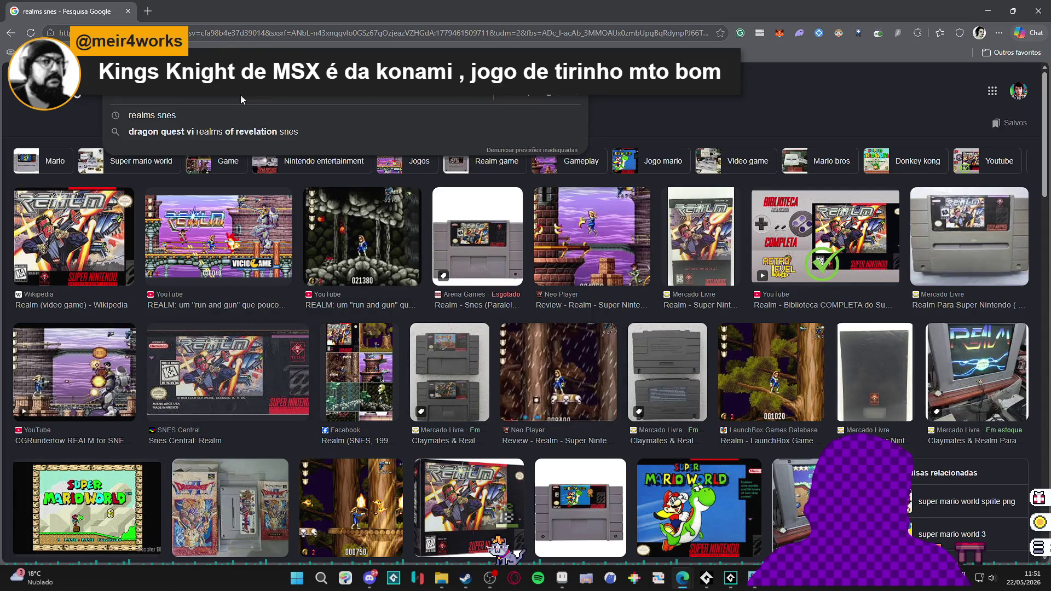
pyautogui.press('BackSpace')
pyautogui.press('Return')
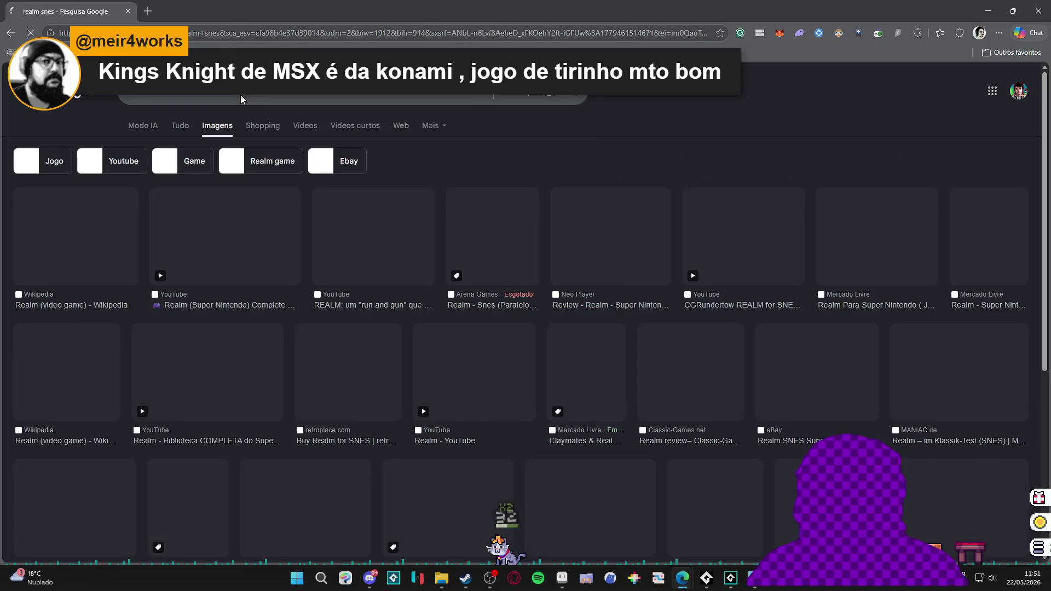
pyautogui.scroll(-1, 263, 372)
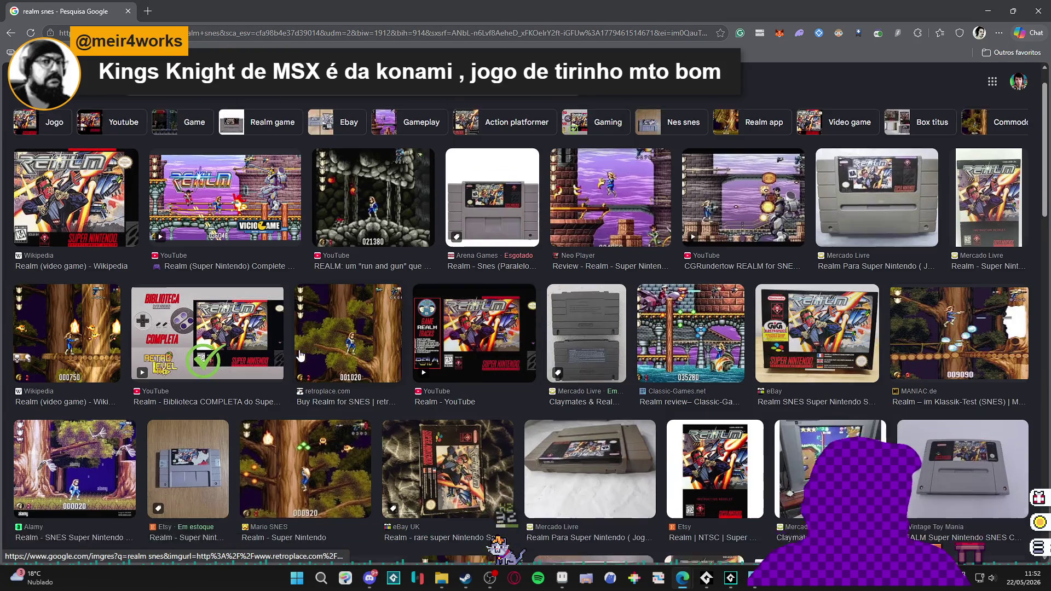
pyautogui.click(67, 318)
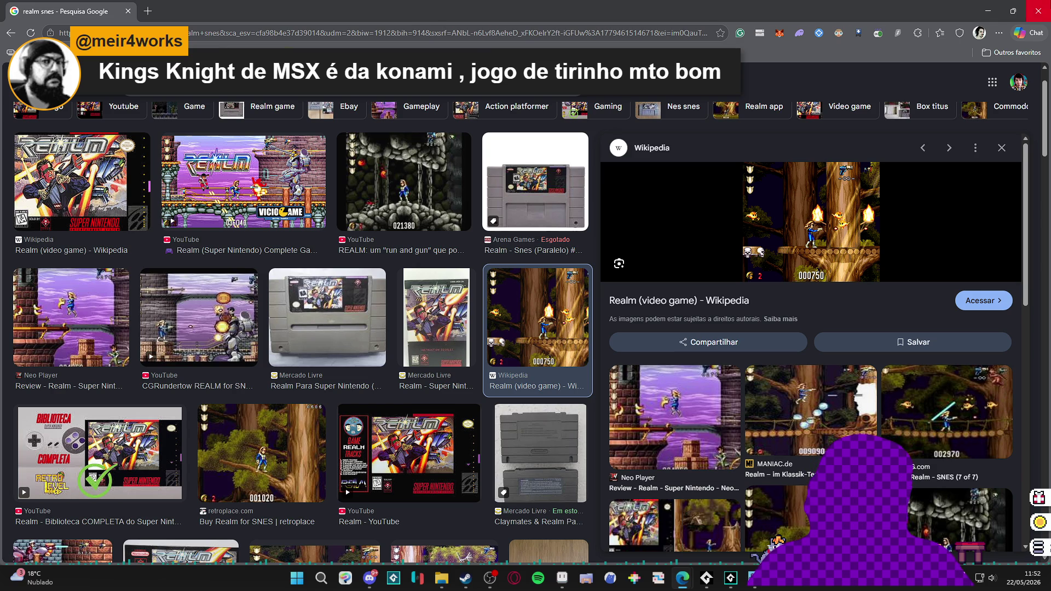
pyautogui.click(1039, 10)
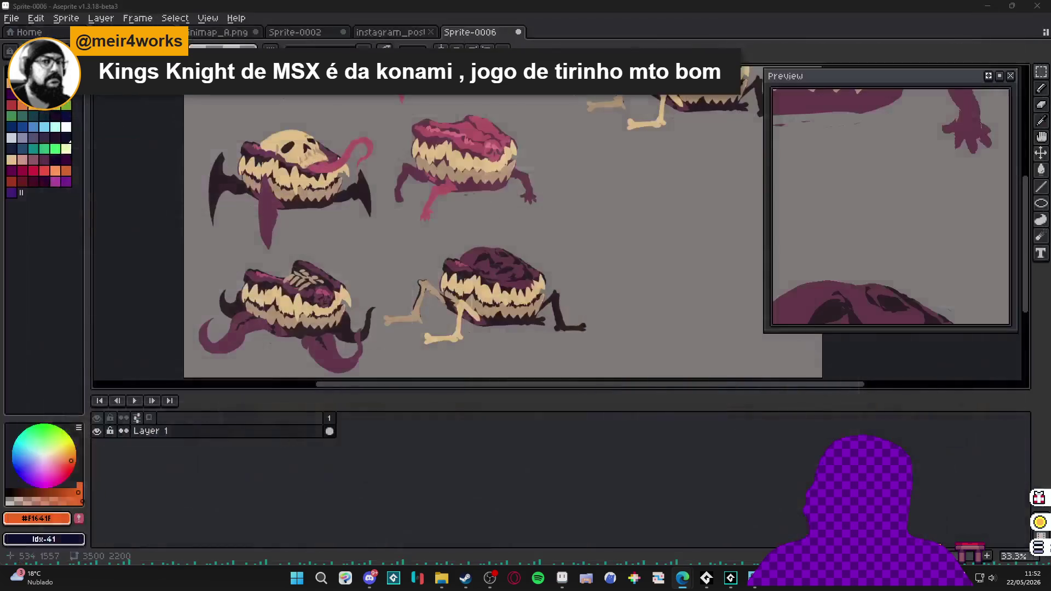
pyautogui.scroll(-1, 437, 263)
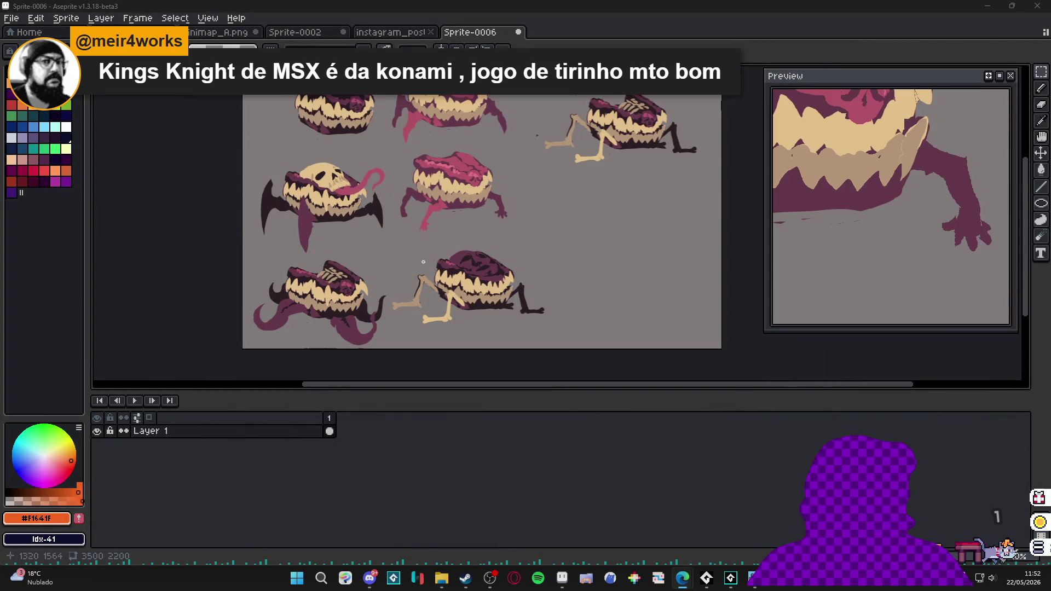
pyautogui.scroll(3, 400, 217)
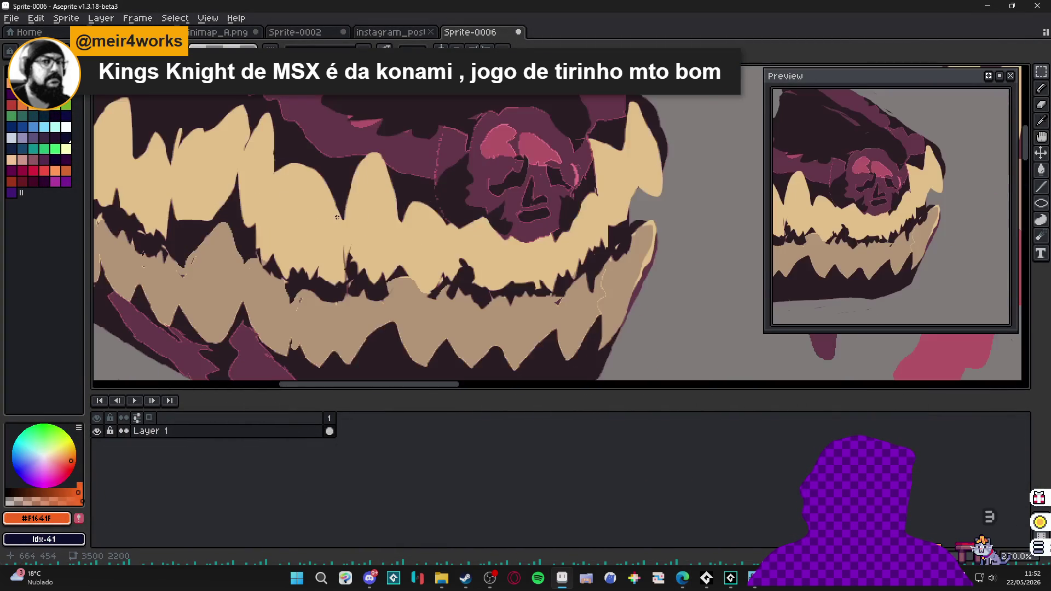
pyautogui.scroll(-3, 400, 219)
pyautogui.scroll(2, 430, 204)
pyautogui.scroll(-2, 413, 183)
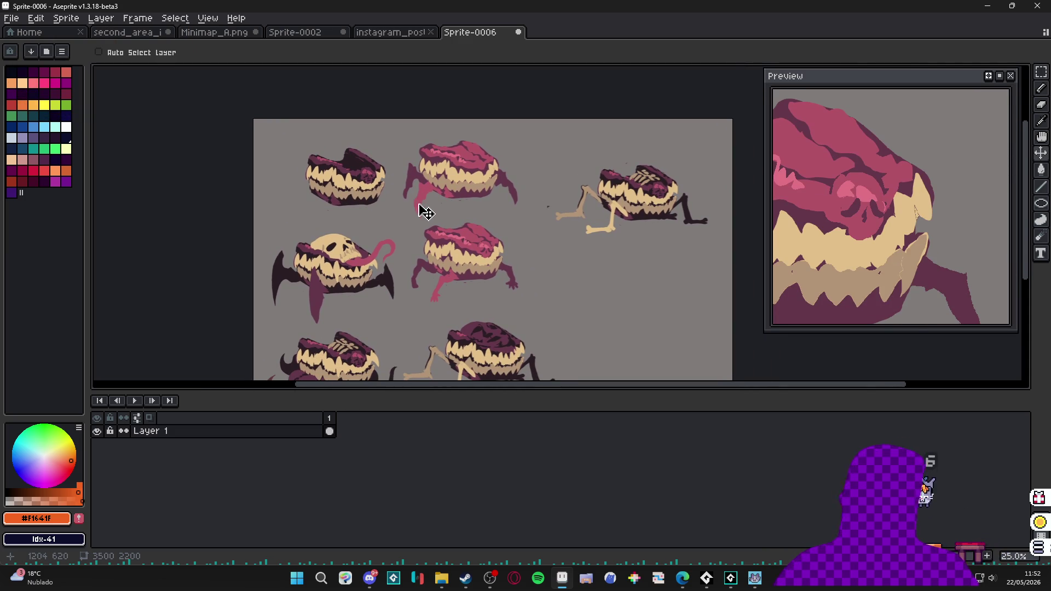
pyautogui.scroll(-1, 422, 206)
pyautogui.moveTo(424, 232); pyautogui.dragTo(437, 222)
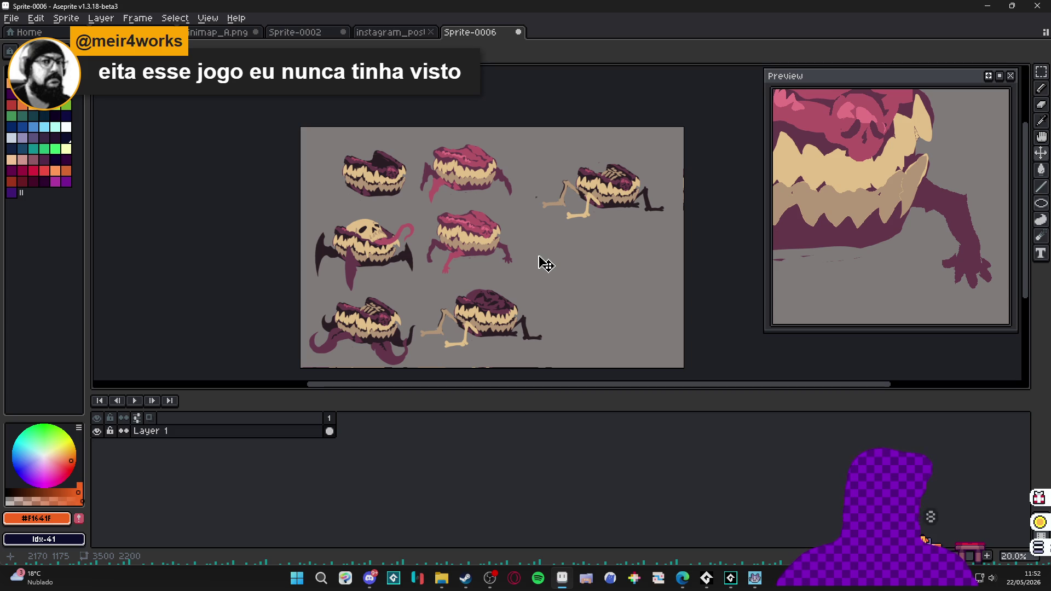
pyautogui.hotkey('alt', 'Tab')
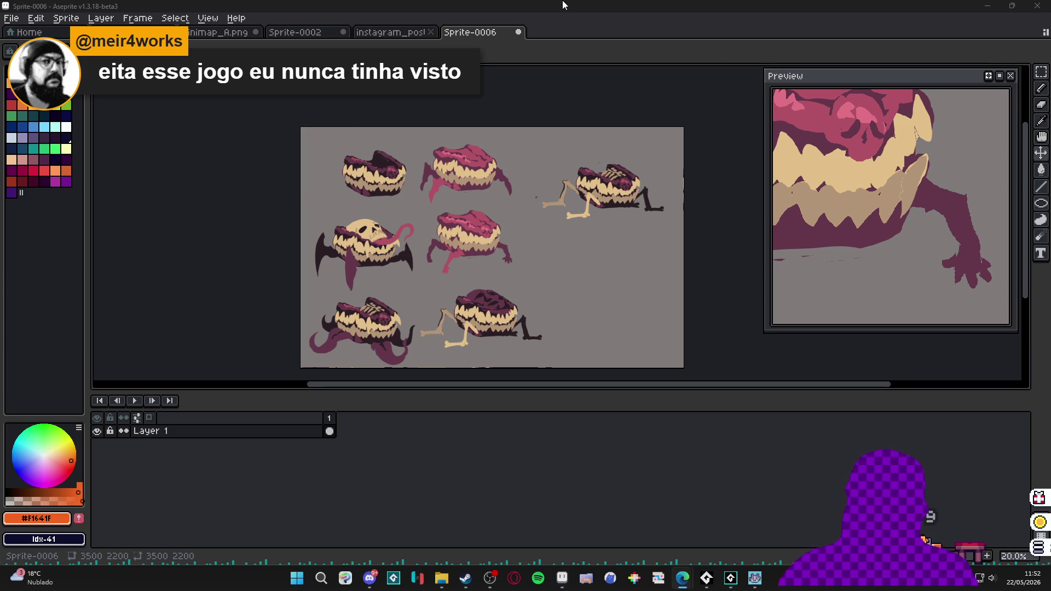
pyautogui.doubleClick(613, 8)
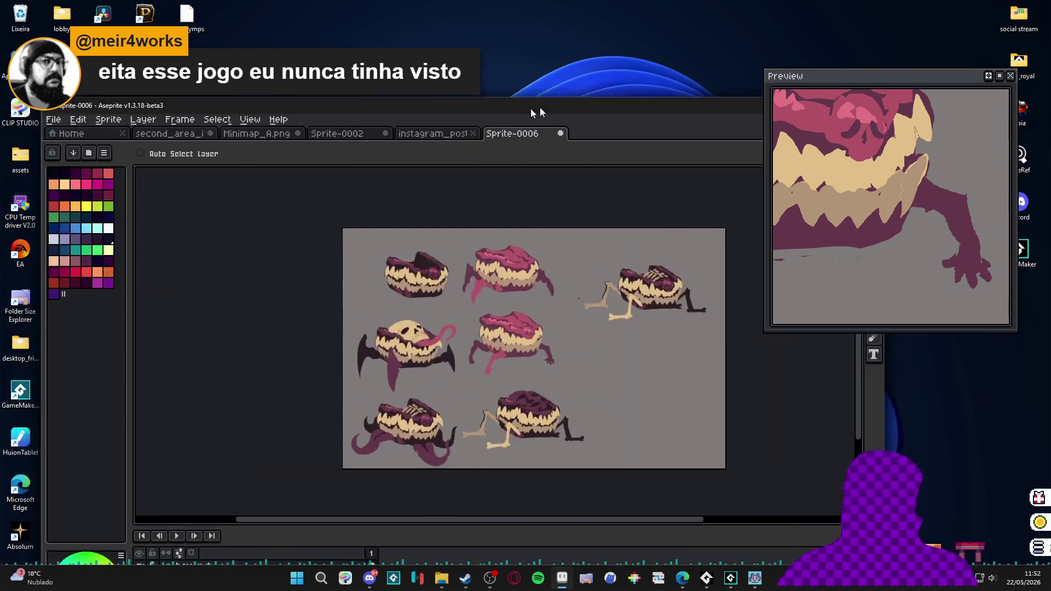
pyautogui.doubleClick(535, 108)
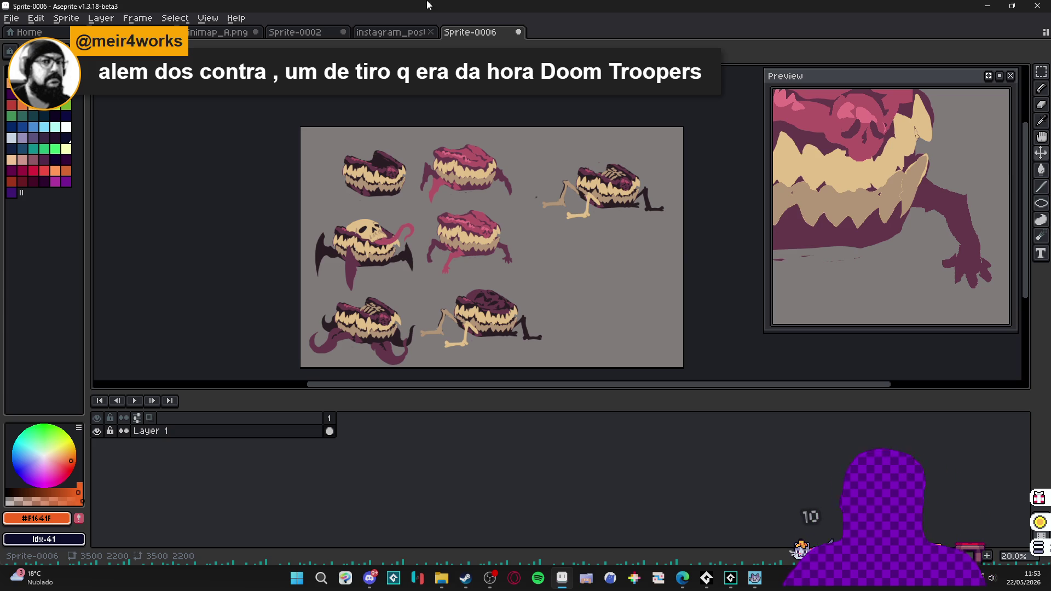
# Return to the instagram_post_sam_run.gif document and select its bottom 'Layer' row.
pyautogui.click(387, 34)
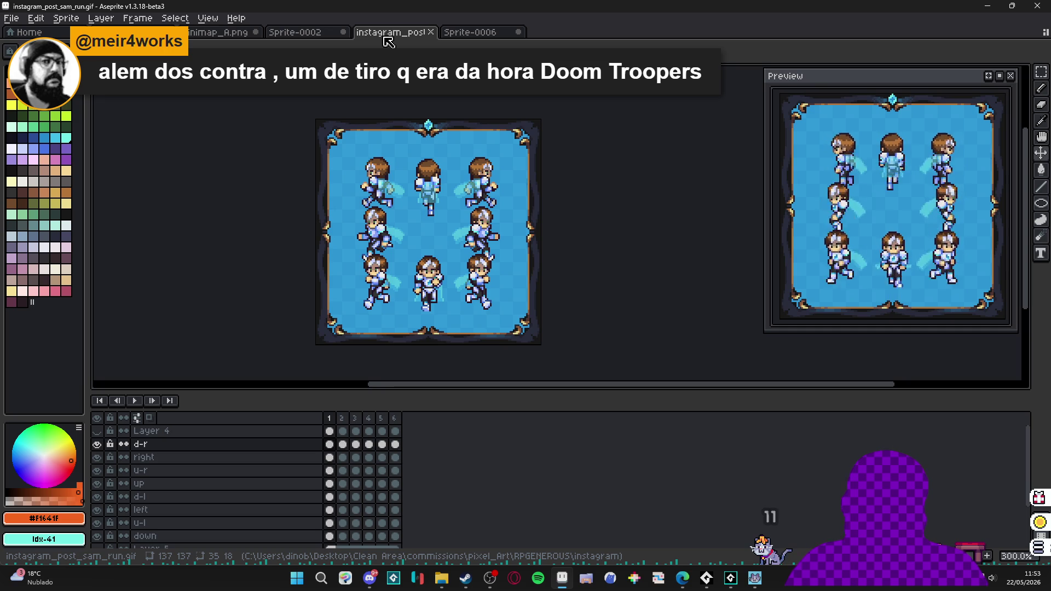
pyautogui.click(476, 34)
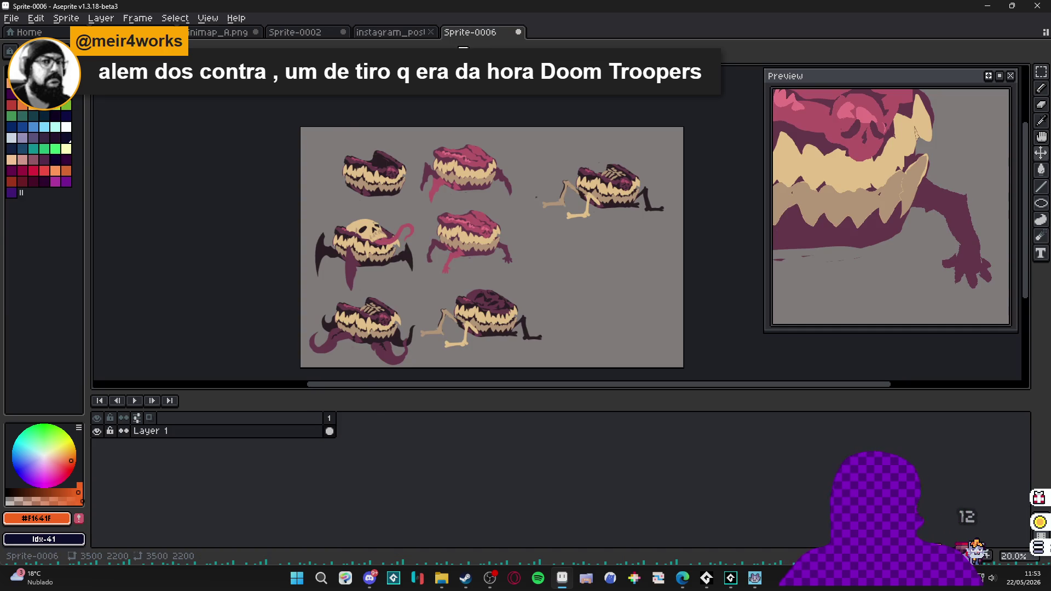
pyautogui.click(412, 34)
pyautogui.scroll(2, 378, 136)
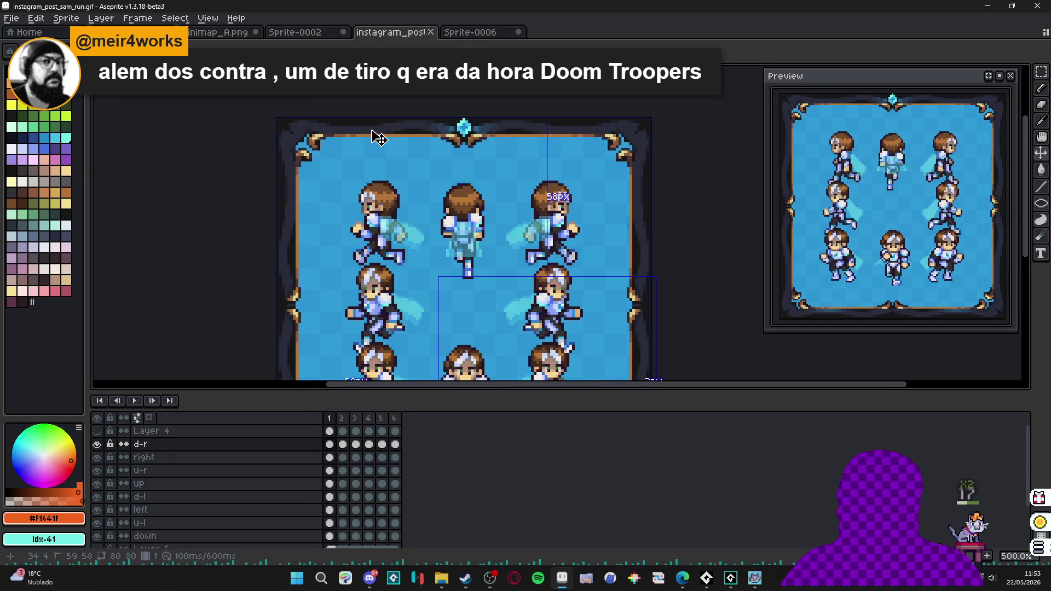
pyautogui.keyDown('ctrl'); pyautogui.click(378, 136); pyautogui.keyUp('ctrl')
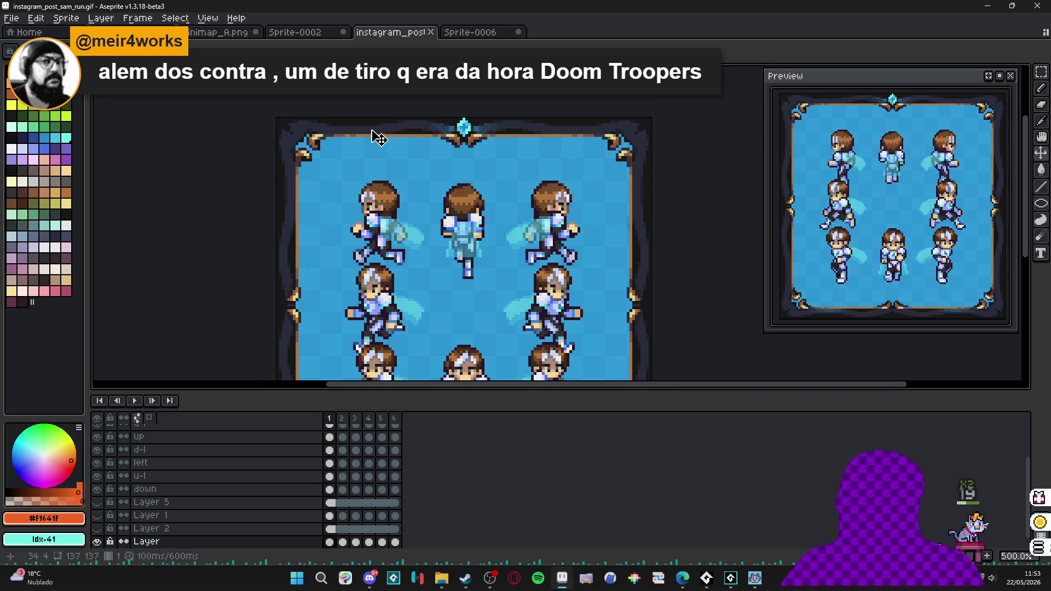
pyautogui.scroll(-1, 378, 137)
# Toggle the frame layer's visibility, then select all of it and deselect.
pyautogui.click(97, 542)
pyautogui.click(97, 542)
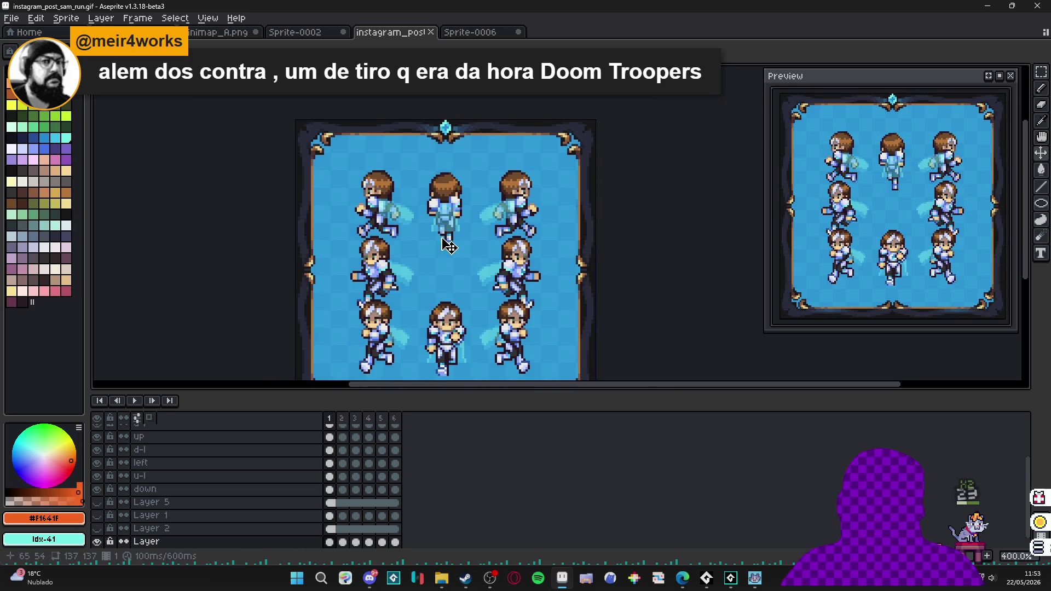
pyautogui.hotkey('ctrl', 'a')
pyautogui.hotkey('ctrl', 'd')
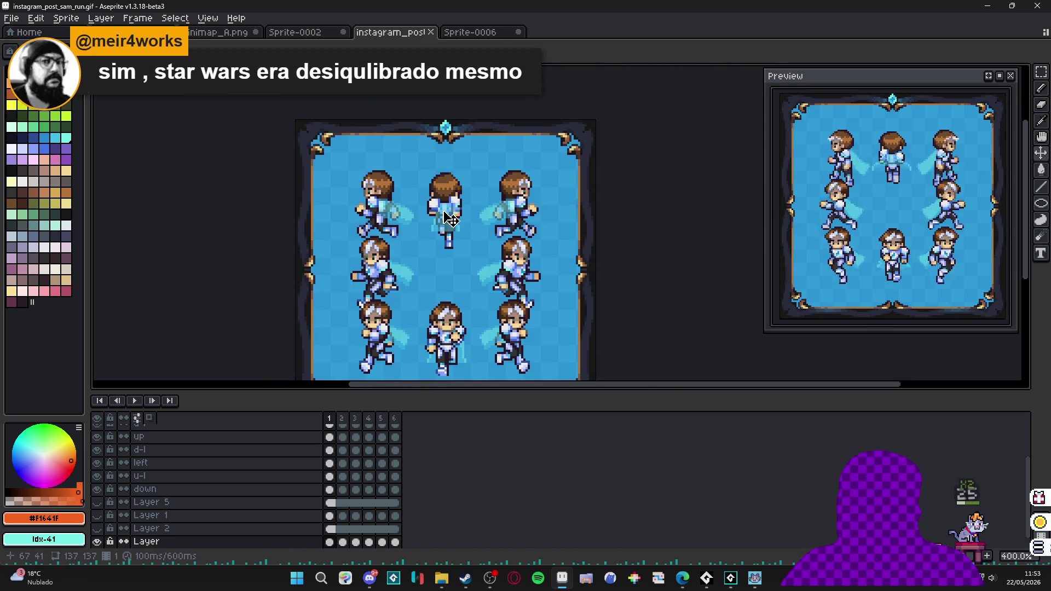
pyautogui.click(11, 18)
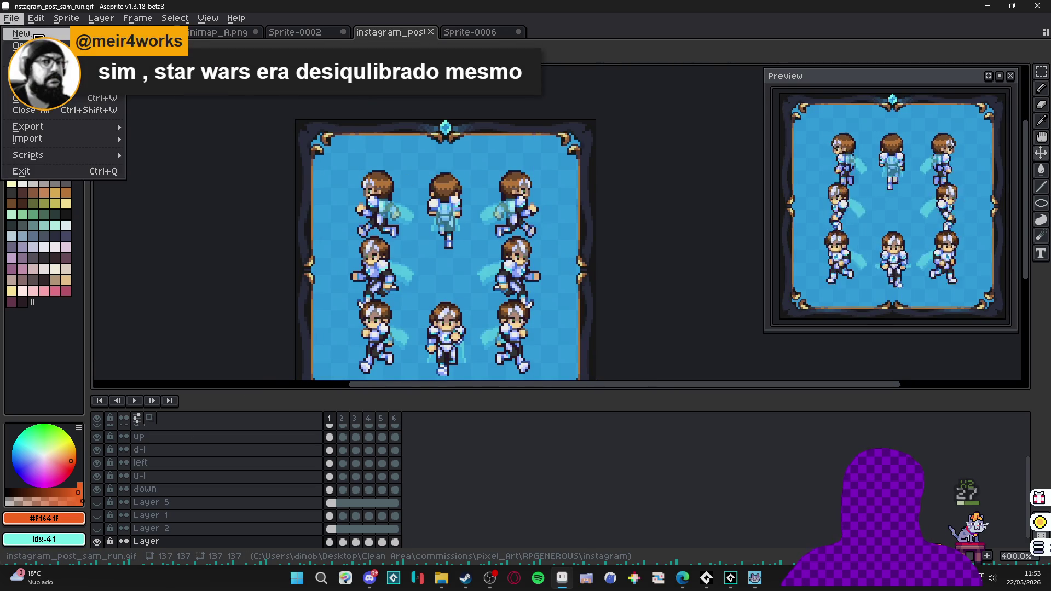
# Create a new 137×137 sprite and commit the pasted blue frame onto it.
pyautogui.click(30, 34)
pyautogui.click(503, 406)
pyautogui.scroll(1, 560, 209)
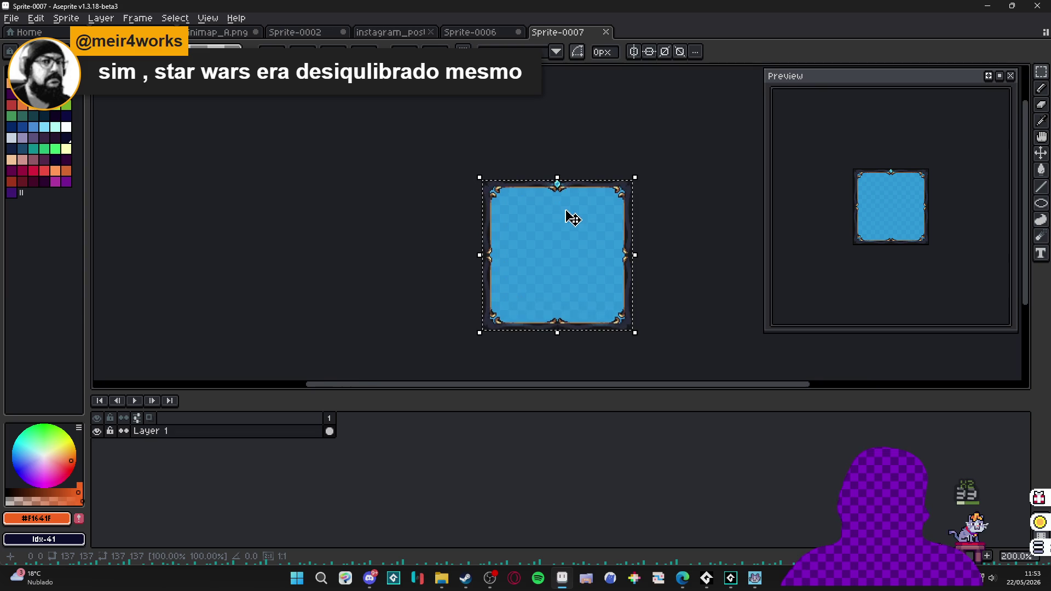
pyautogui.press('Return')
pyautogui.scroll(1, 452, 225)
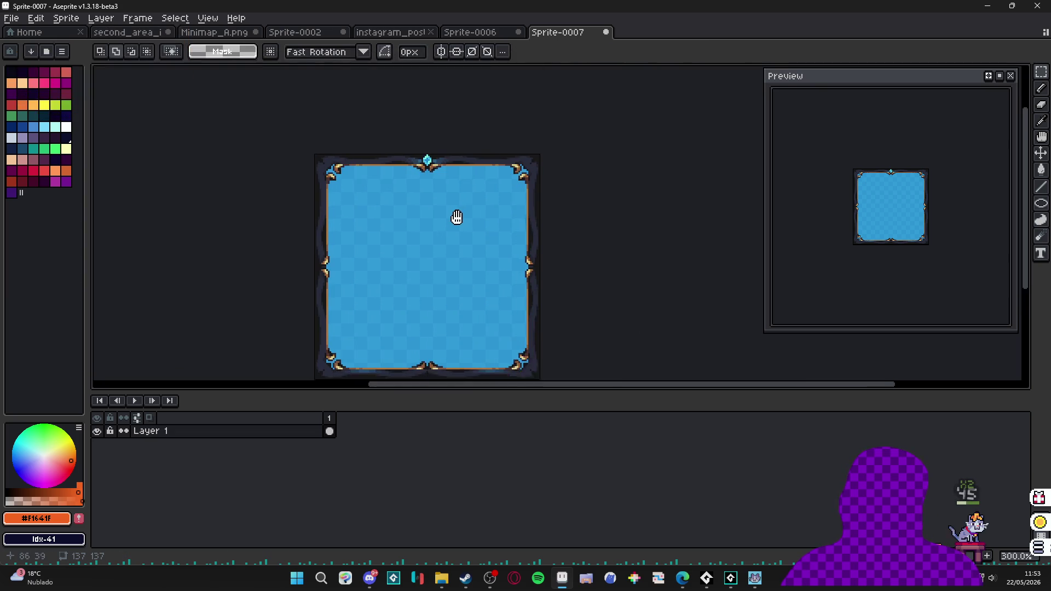
pyautogui.scroll(-1, 487, 126)
# Resize the new sprite to 400% width (548×548), then return to the Sprite-0006 monster sheet.
pyautogui.click(77, 19)
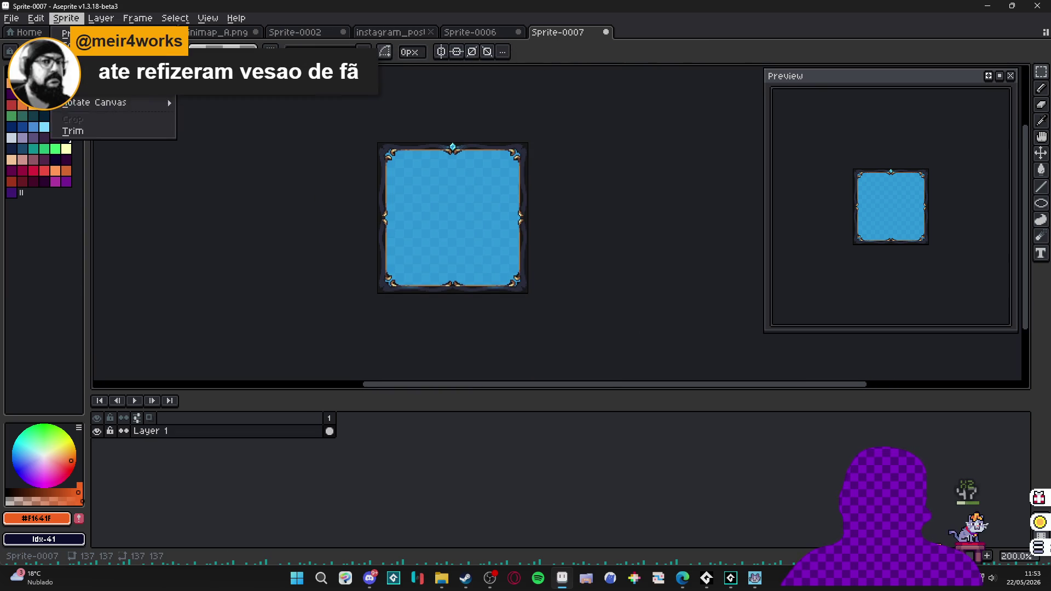
pyautogui.click(98, 77)
pyautogui.doubleClick(769, 203)
pyautogui.write('400')
pyautogui.press('Tab')
pyautogui.press('Return')
pyautogui.scroll(-2, 373, 208)
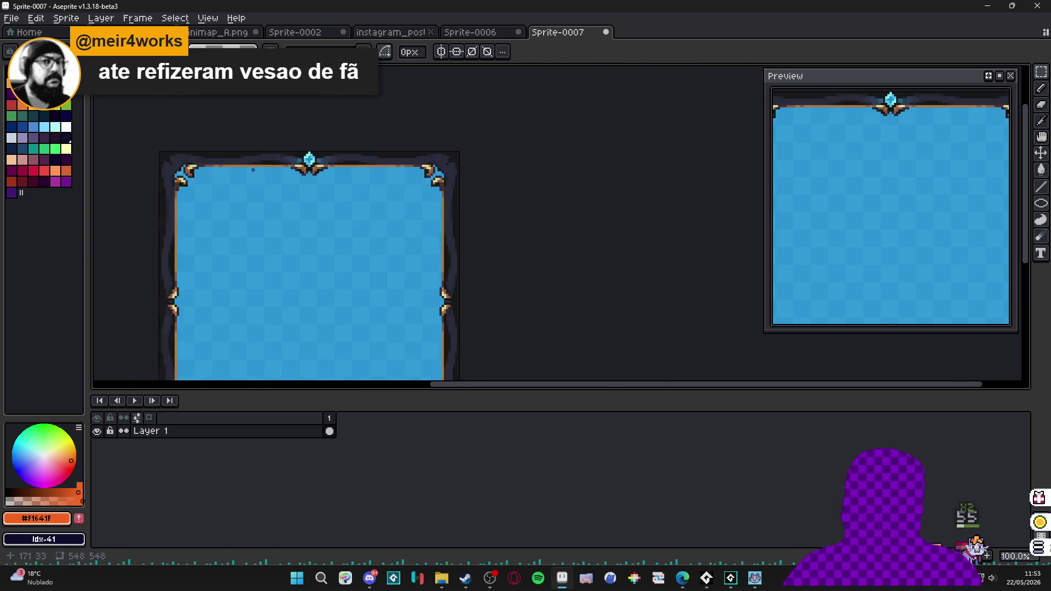
pyautogui.scroll(1, 373, 208)
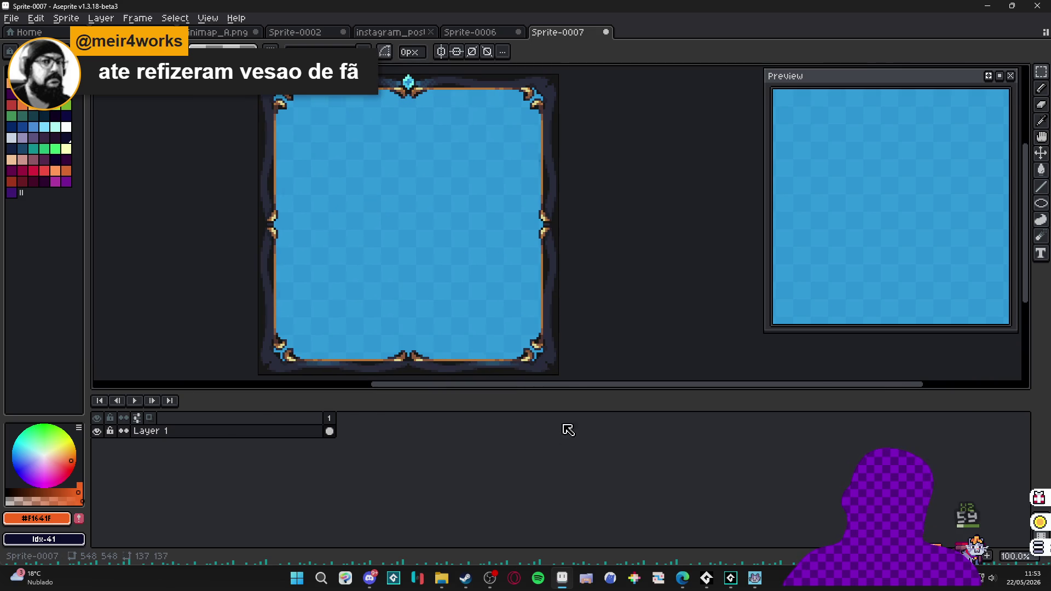
pyautogui.moveTo(559, 392); pyautogui.dragTo(559, 447)
pyautogui.click(470, 32)
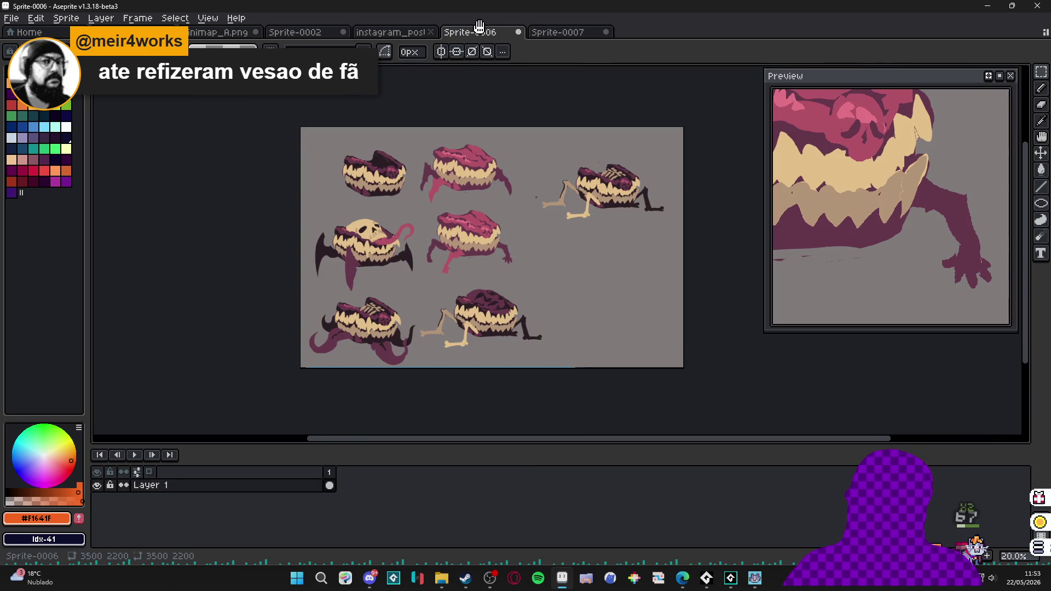
# Select the monster sheet's grey background with the Magic Wand and delete it.
pyautogui.scroll(2, 377, 183)
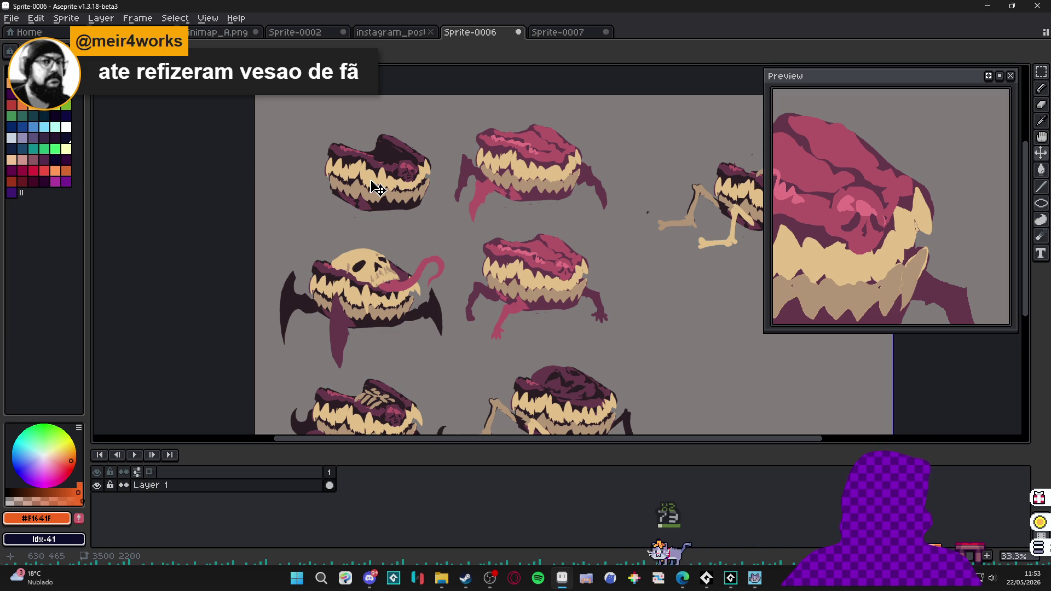
pyautogui.press('m')
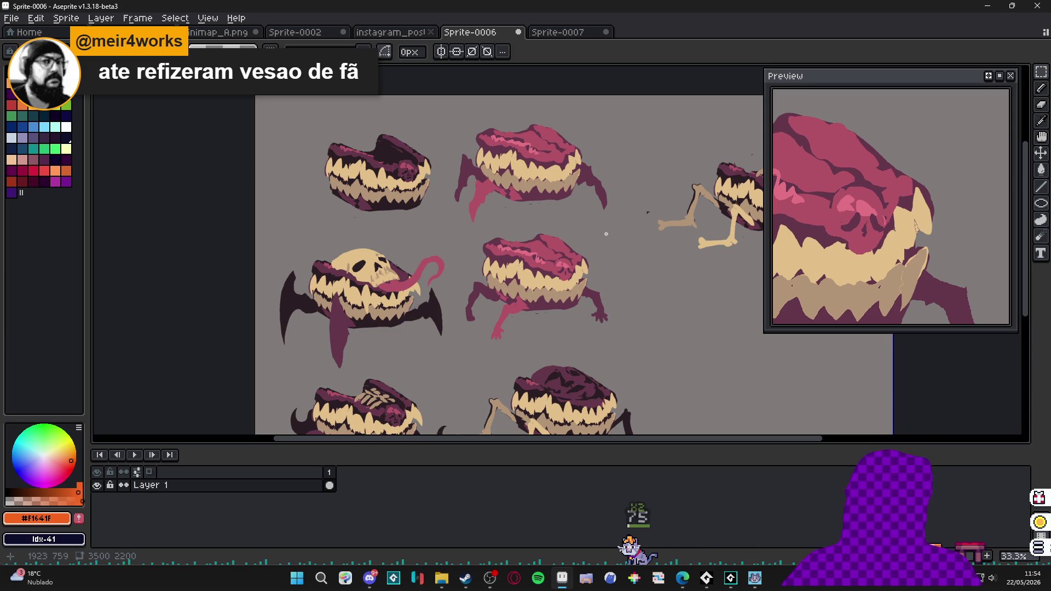
pyautogui.press('w')
pyautogui.click(611, 254)
pyautogui.press('Delete')
pyautogui.moveTo(612, 255)
pyautogui.mouseDown()
pyautogui.moveTo(474, 237)
pyautogui.moveTo(475, 276)
pyautogui.mouseUp()
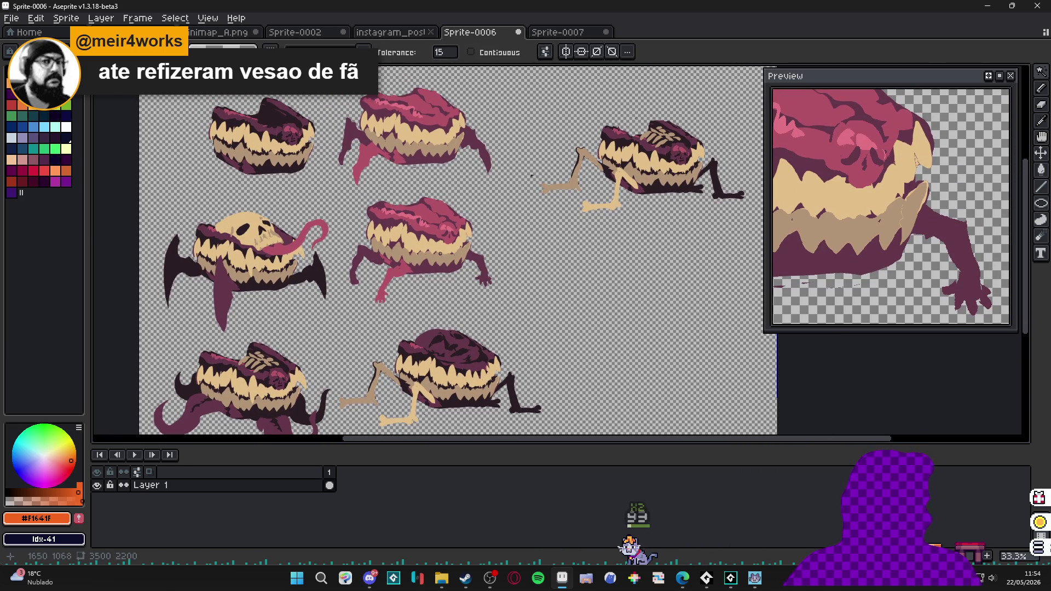
# Copy one pink creature with a rectangular selection and return to Sprite-0007.
pyautogui.press('m')
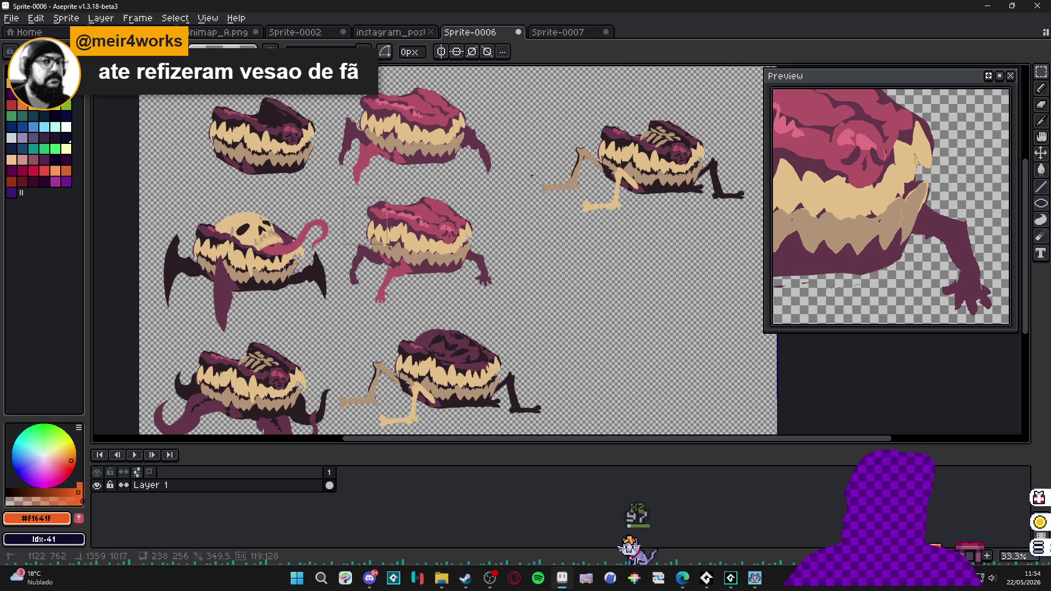
pyautogui.moveTo(341, 195); pyautogui.dragTo(509, 316)
pyautogui.hotkey('ctrl', 'c')
pyautogui.click(530, 33)
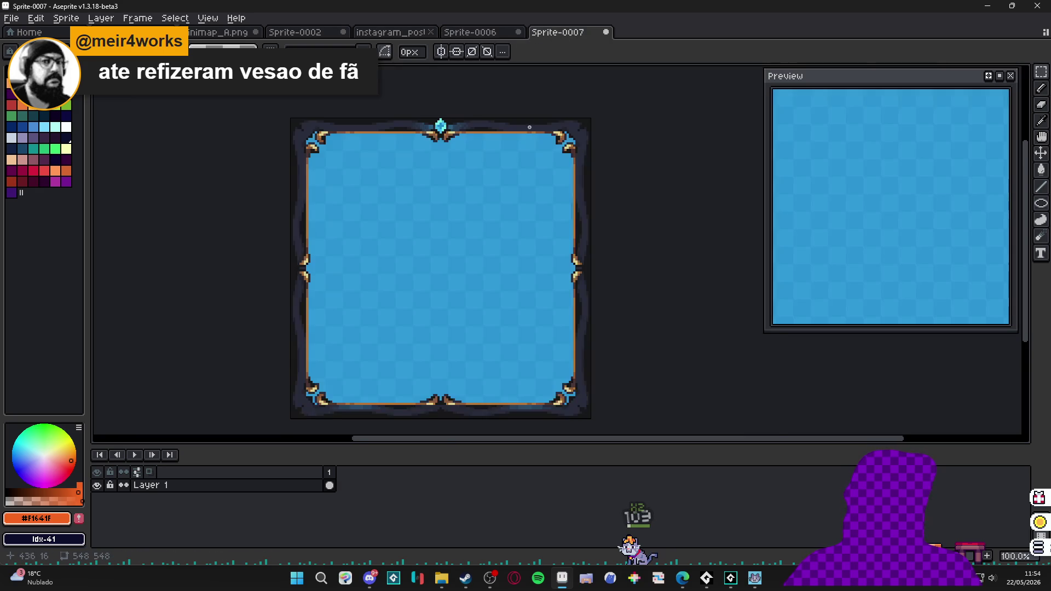
pyautogui.hotkey('ctrl', 'v')
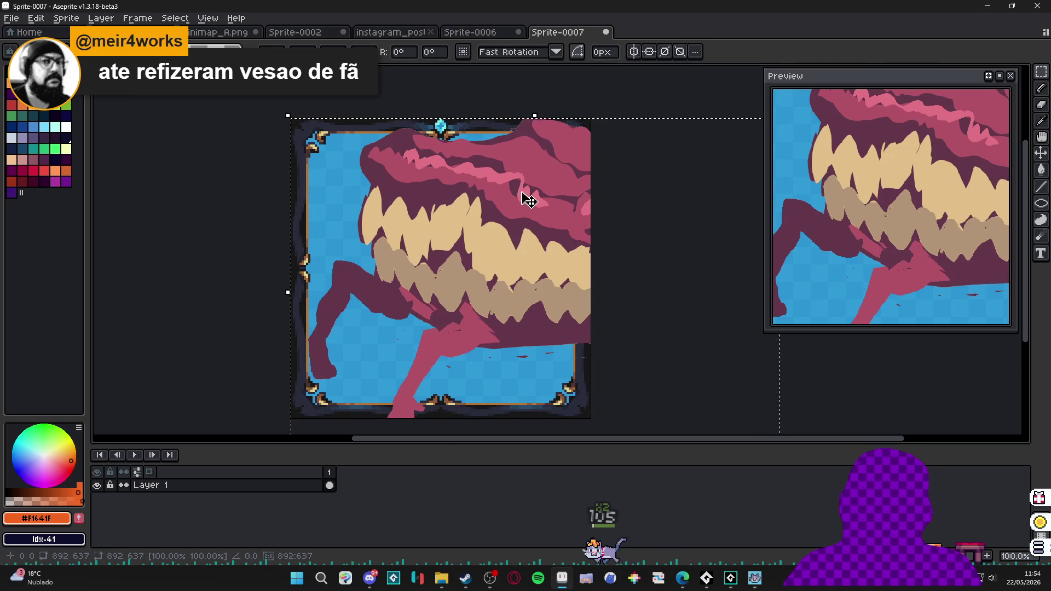
pyautogui.hotkey('ctrl', 'z')
pyautogui.hotkey('ctrl', 'z')
pyautogui.click(65, 18)
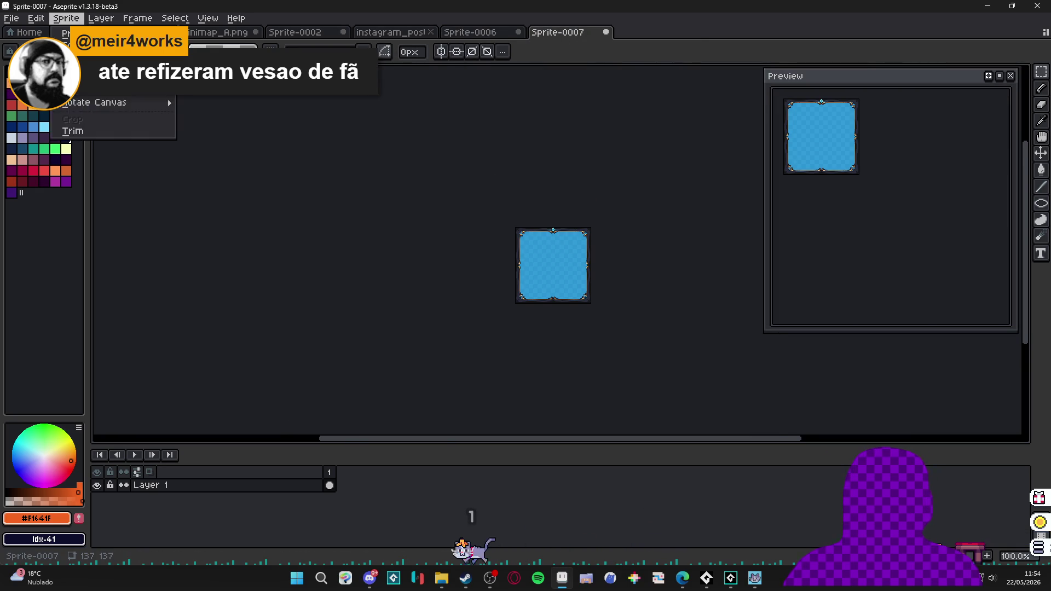
pyautogui.click(82, 69)
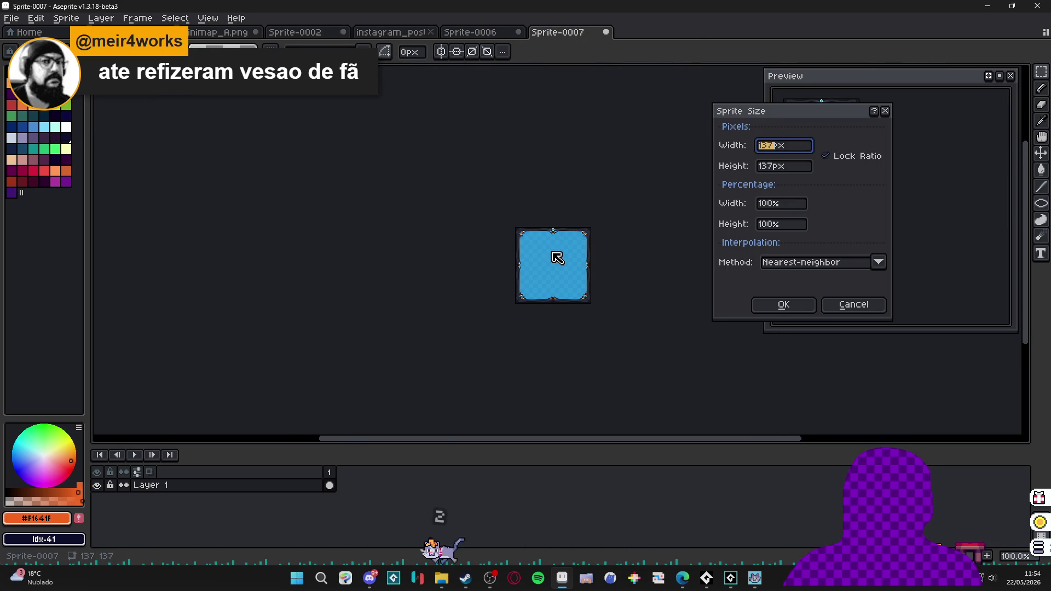
pyautogui.click(776, 207)
pyautogui.write('500')
pyautogui.press('Return')
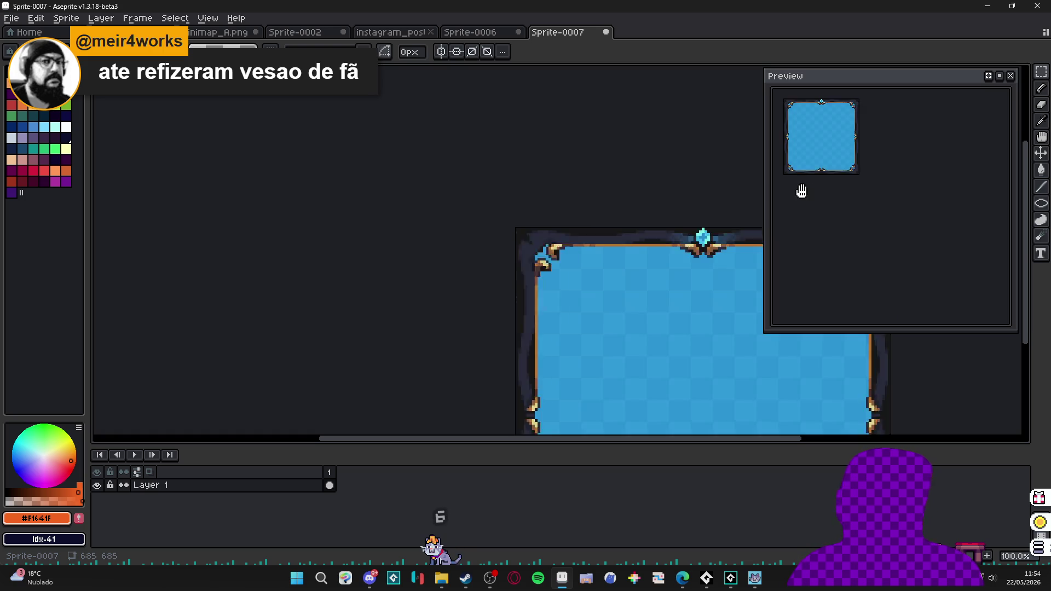
pyautogui.hotkey('shift', 'n')
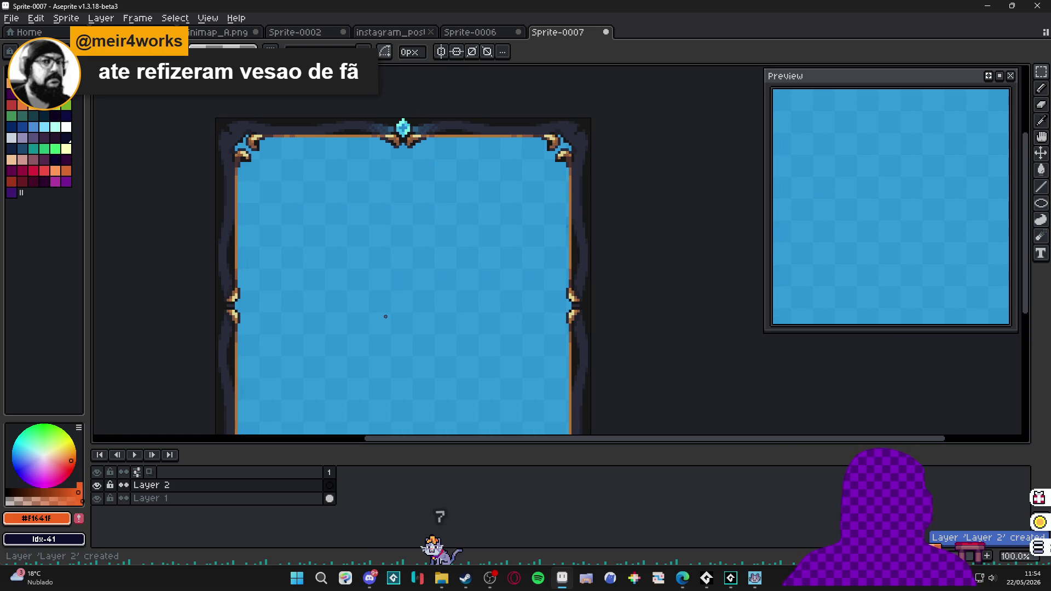
pyautogui.hotkey('ctrl', 'v')
pyautogui.scroll(-2, 336, 300)
pyautogui.scroll(1, 387, 300)
pyautogui.hotkey('ctrl', 'z')
pyautogui.hotkey('ctrl', 'z')
pyautogui.hotkey('ctrl', 'z')
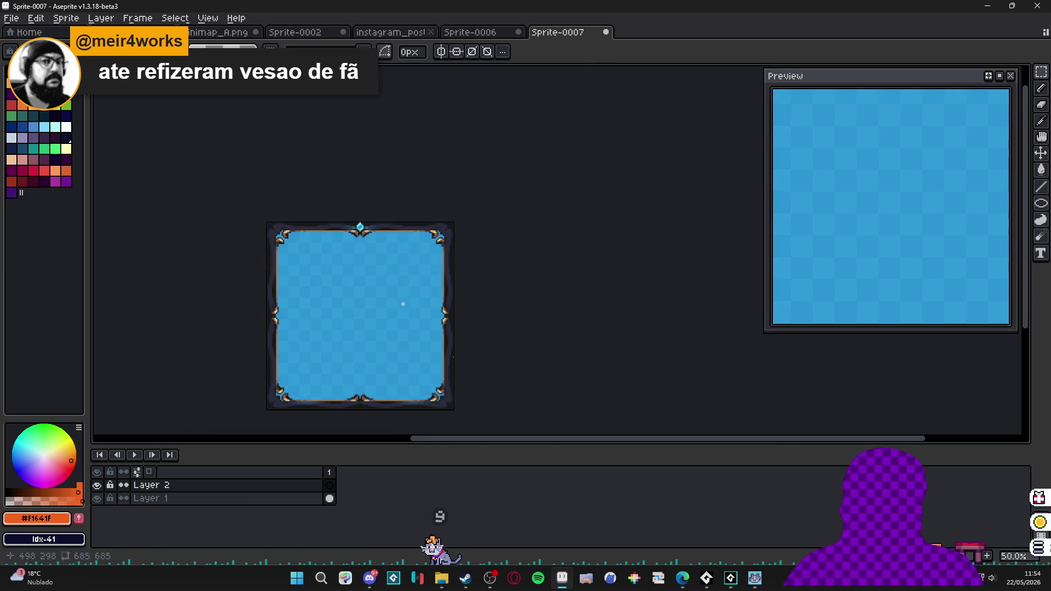
pyautogui.click(66, 18)
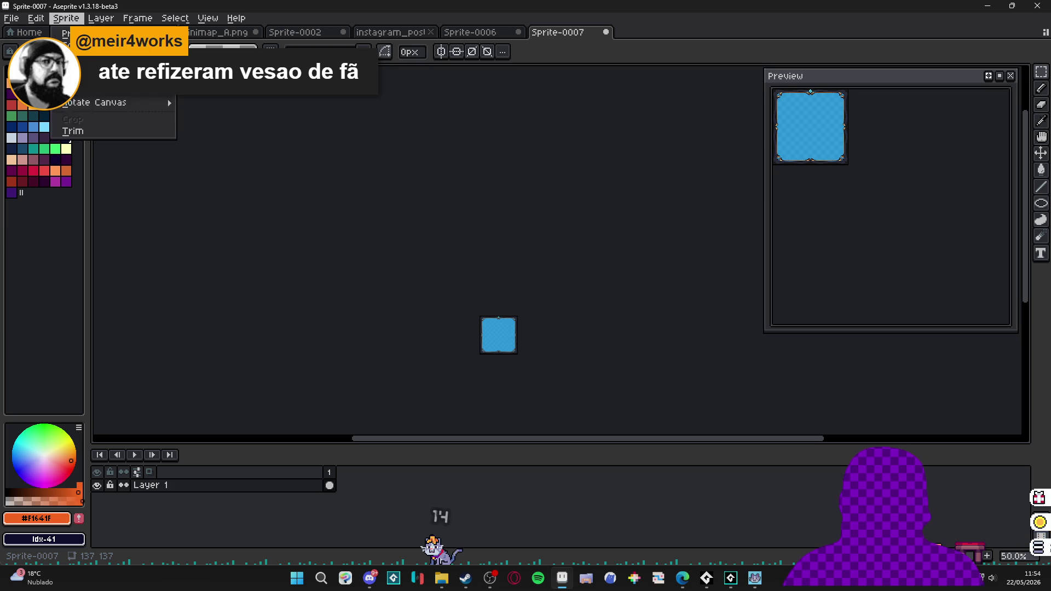
pyautogui.click(93, 75)
pyautogui.click(766, 205)
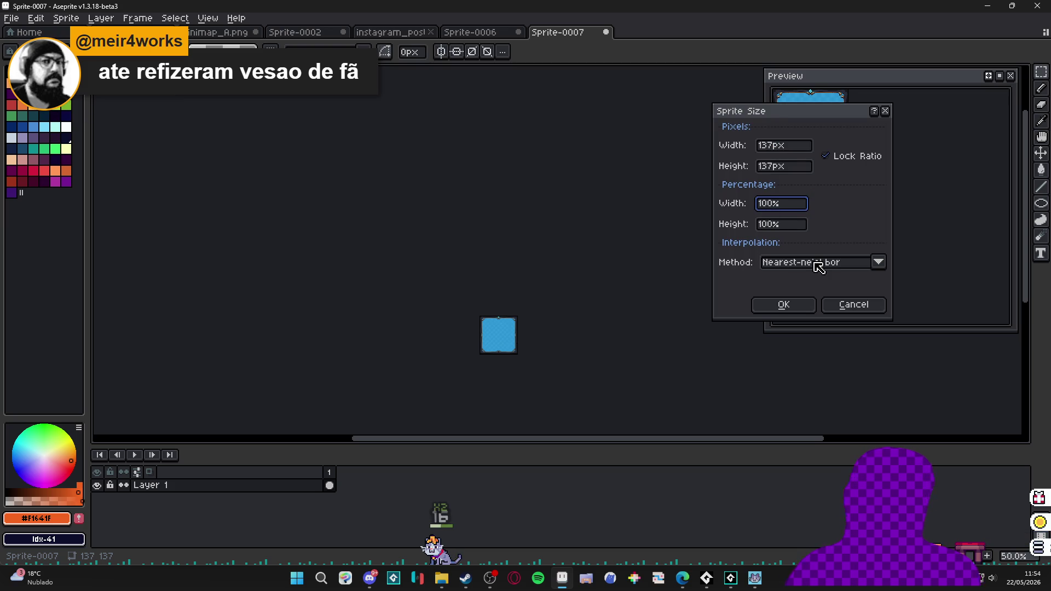
pyautogui.press('Return')
pyautogui.hotkey('shift', 'n')
pyautogui.hotkey('ctrl', 'v')
pyautogui.hotkey('ctrl', 'z')
pyautogui.hotkey('ctrl', 'z')
pyautogui.hotkey('ctrl', 'z')
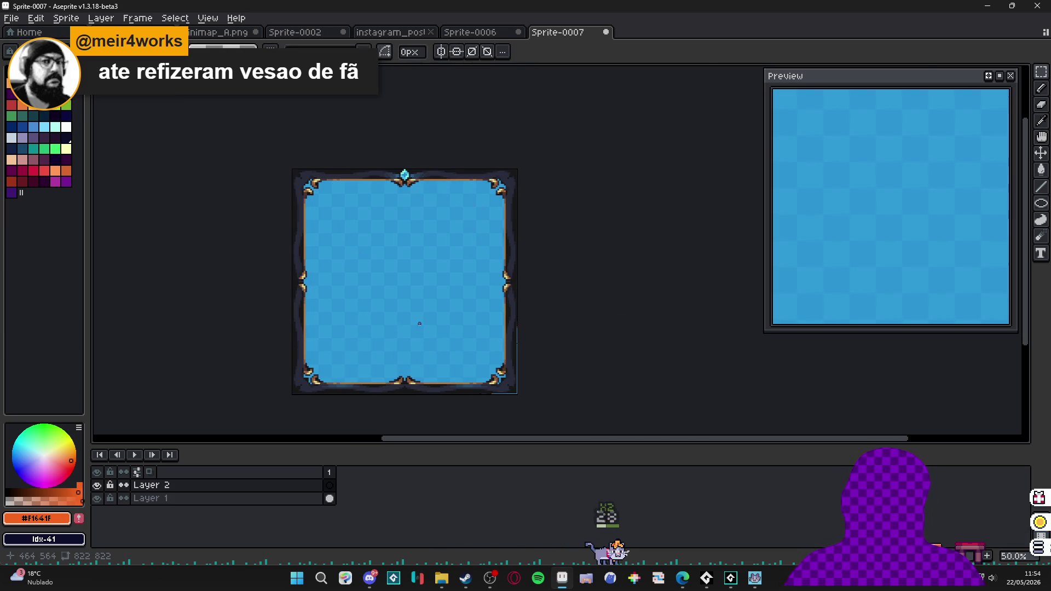
pyautogui.hotkey('alt', 's')
pyautogui.press('s')
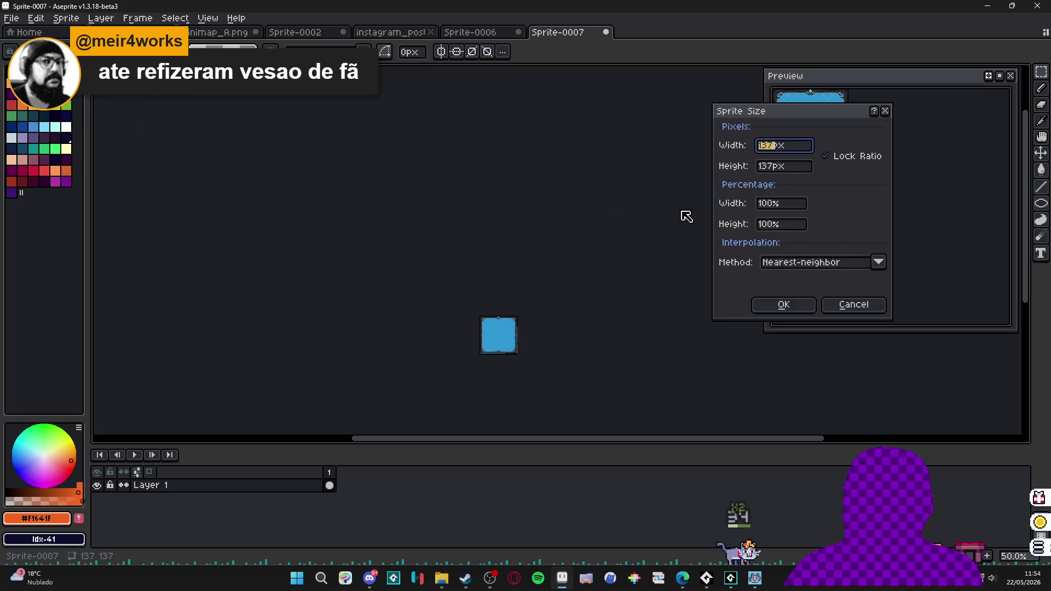
pyautogui.click(780, 203)
pyautogui.write('7')
pyautogui.press('Return')
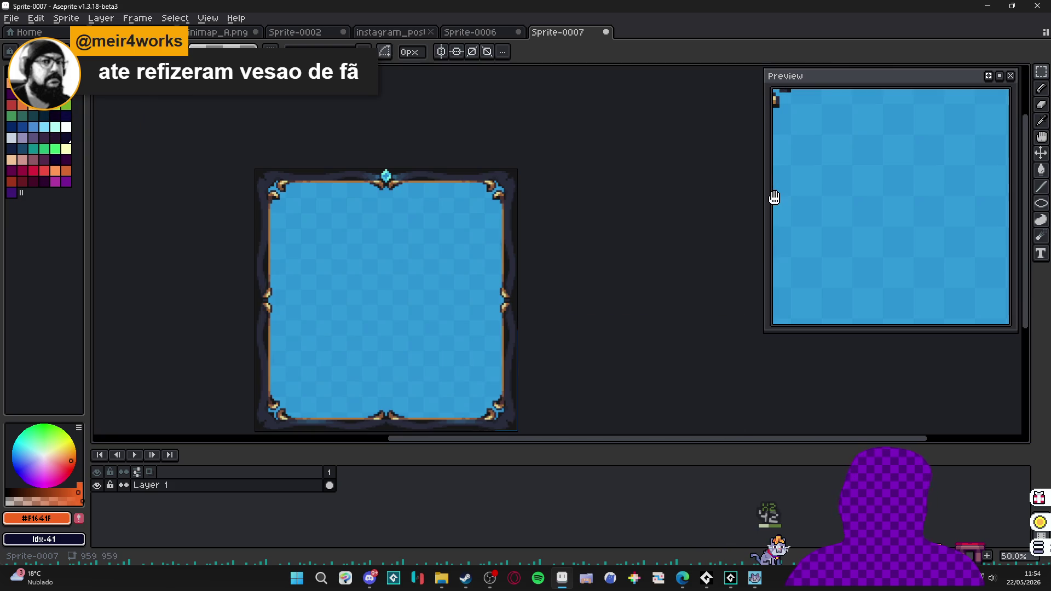
pyautogui.scroll(1, 503, 310)
pyautogui.scroll(-1, 503, 310)
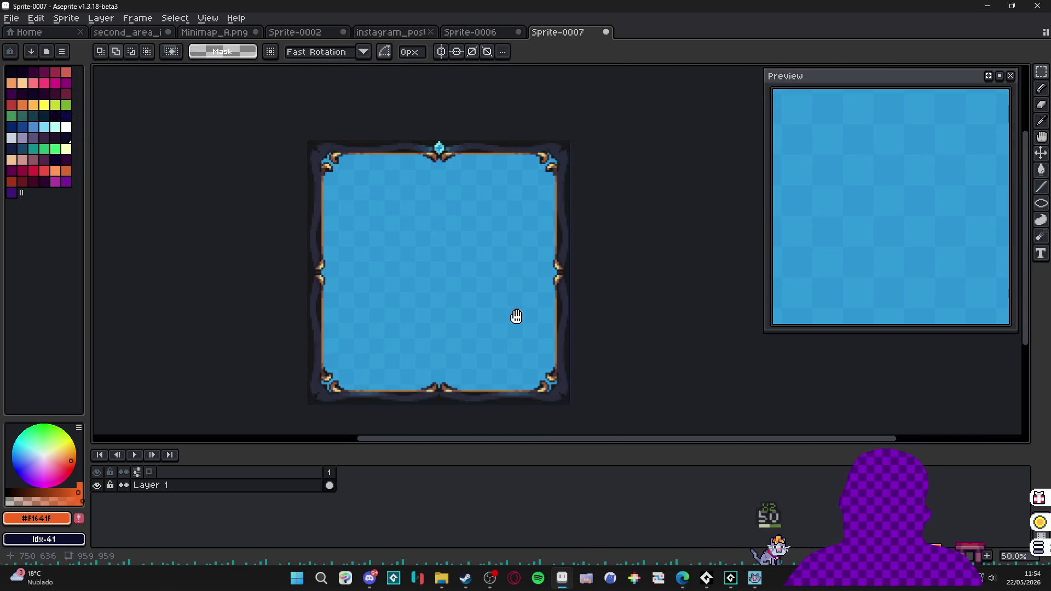
pyautogui.hotkey('shift', 'n')
pyautogui.hotkey('ctrl', 'v')
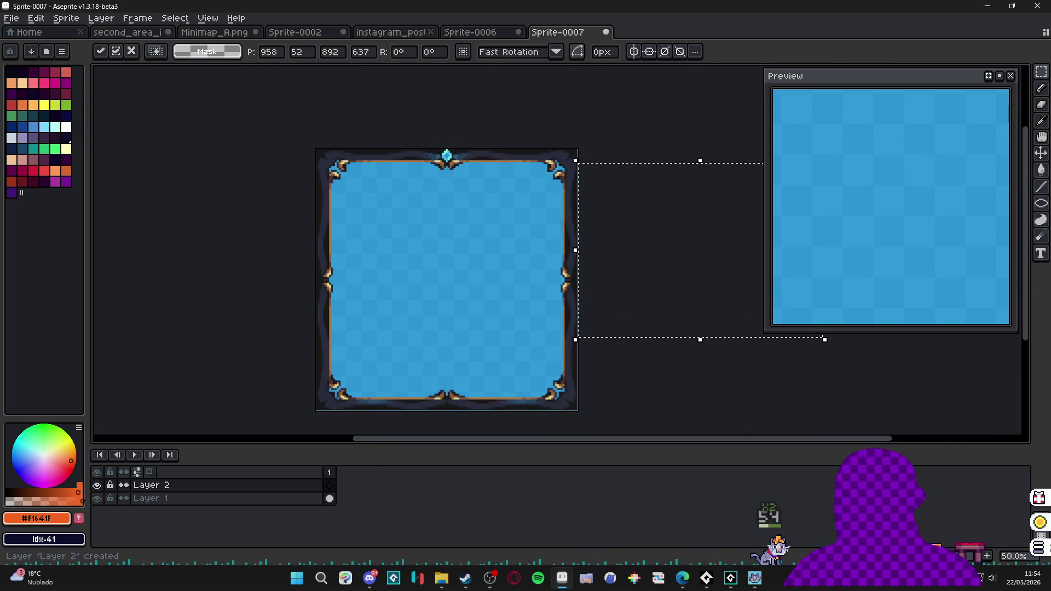
pyautogui.moveTo(692, 284); pyautogui.dragTo(460, 309)
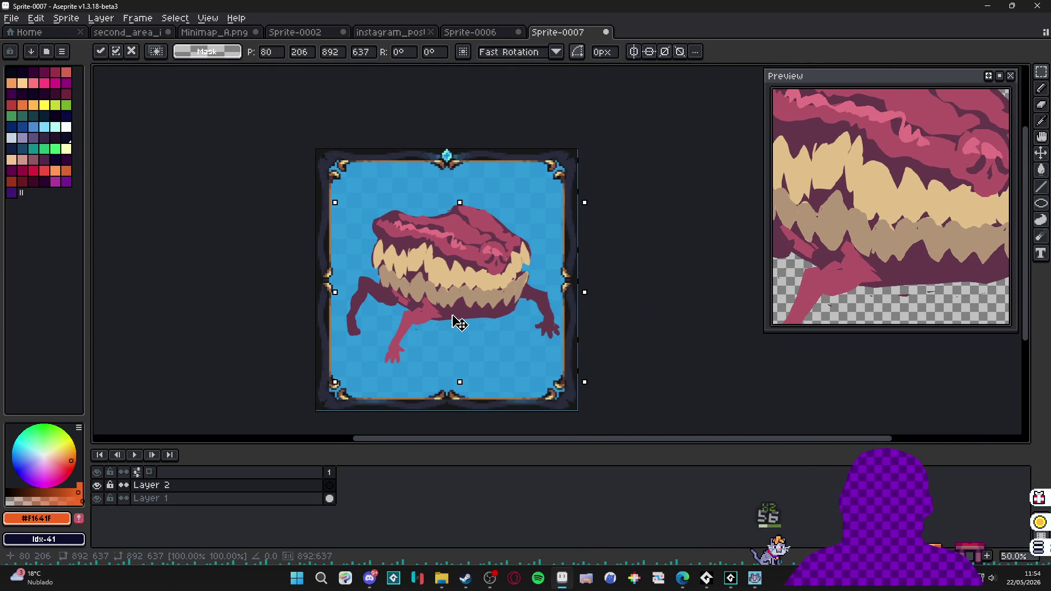
pyautogui.hotkey('ctrl', 'z')
pyautogui.hotkey('ctrl', 'z')
pyautogui.hotkey('ctrl', 'z')
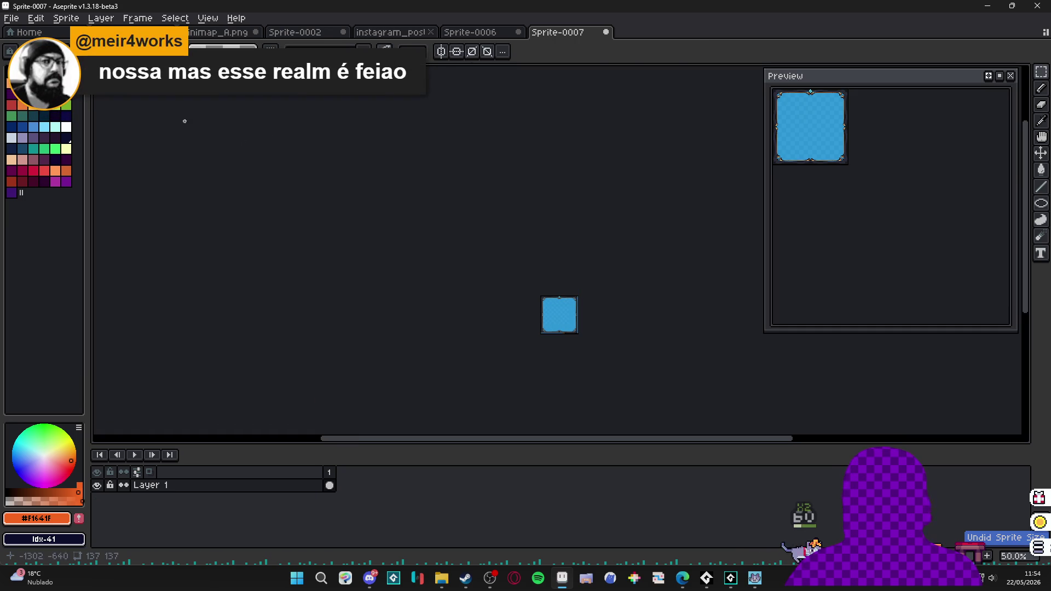
pyautogui.scroll(2, 500, 300)
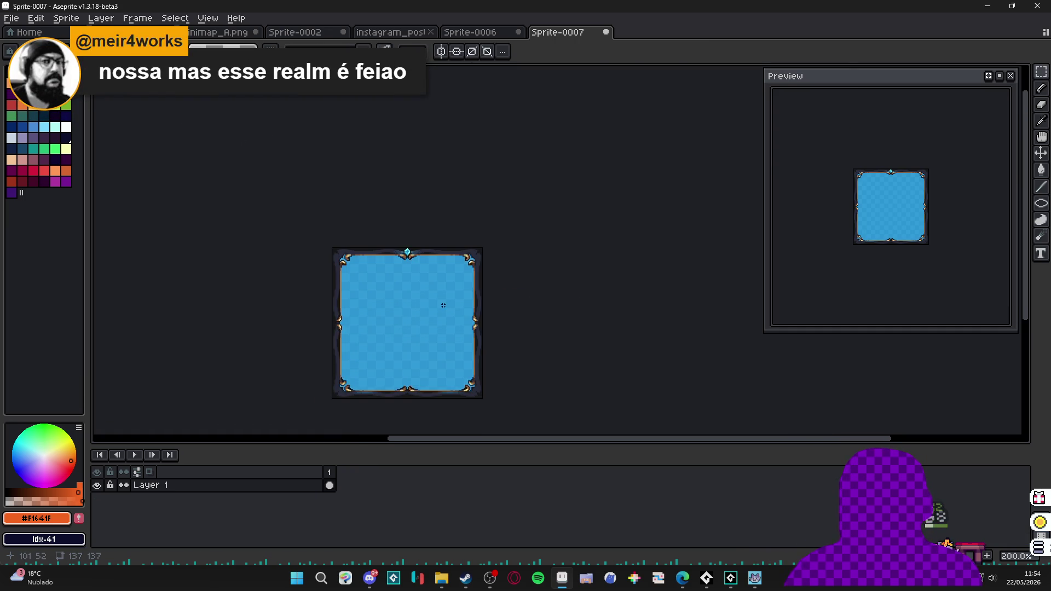
# Enlarge Sprite-0007 to 800%, making it 1096×1096 pixels.
pyautogui.click(66, 18)
pyautogui.click(77, 81)
pyautogui.click(761, 203)
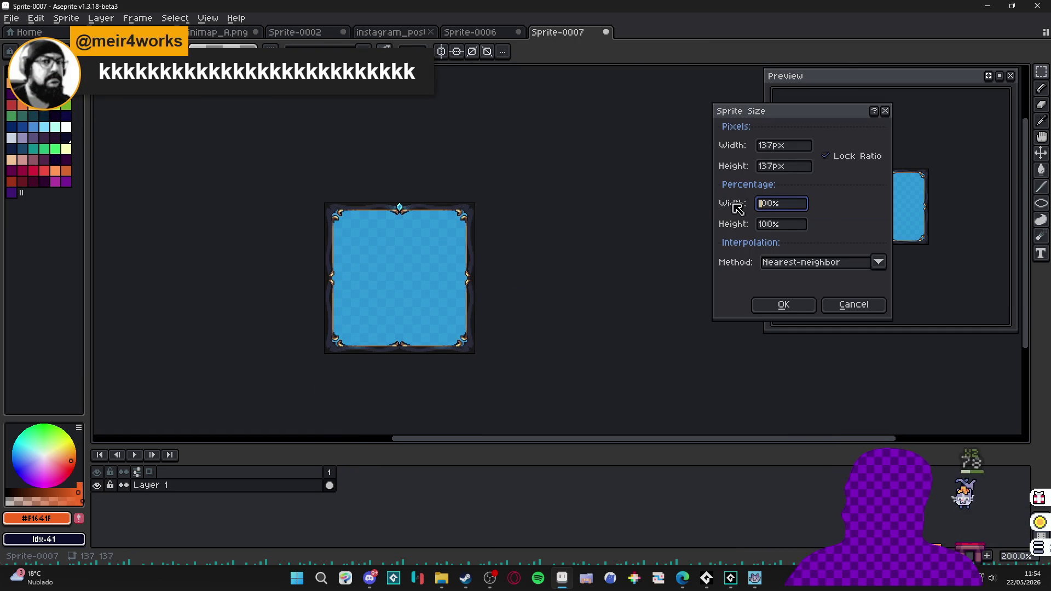
pyautogui.press('Return')
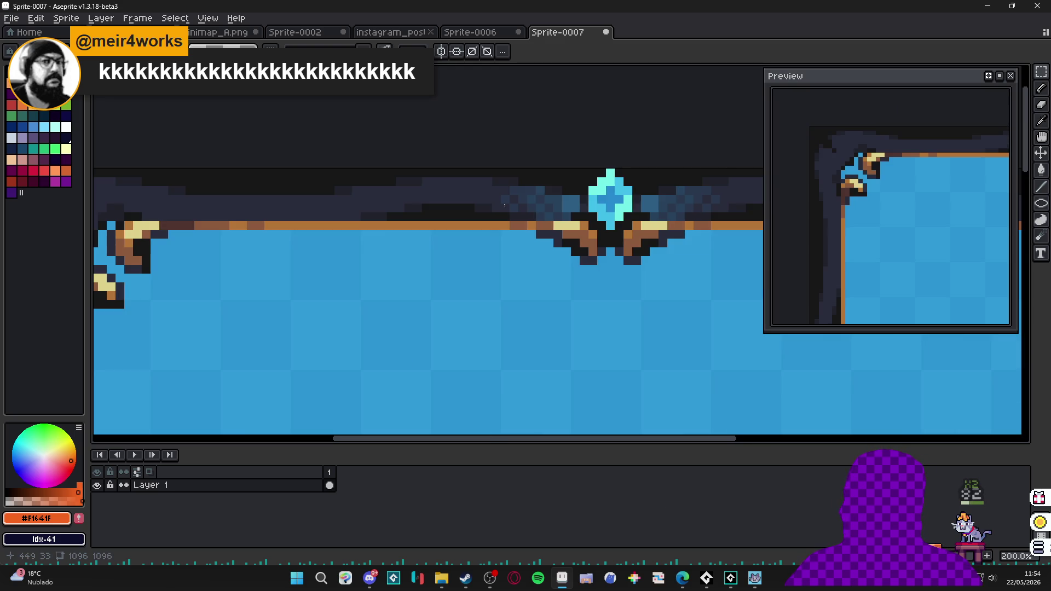
pyautogui.scroll(-3, 434, 286)
pyautogui.scroll(1, 434, 286)
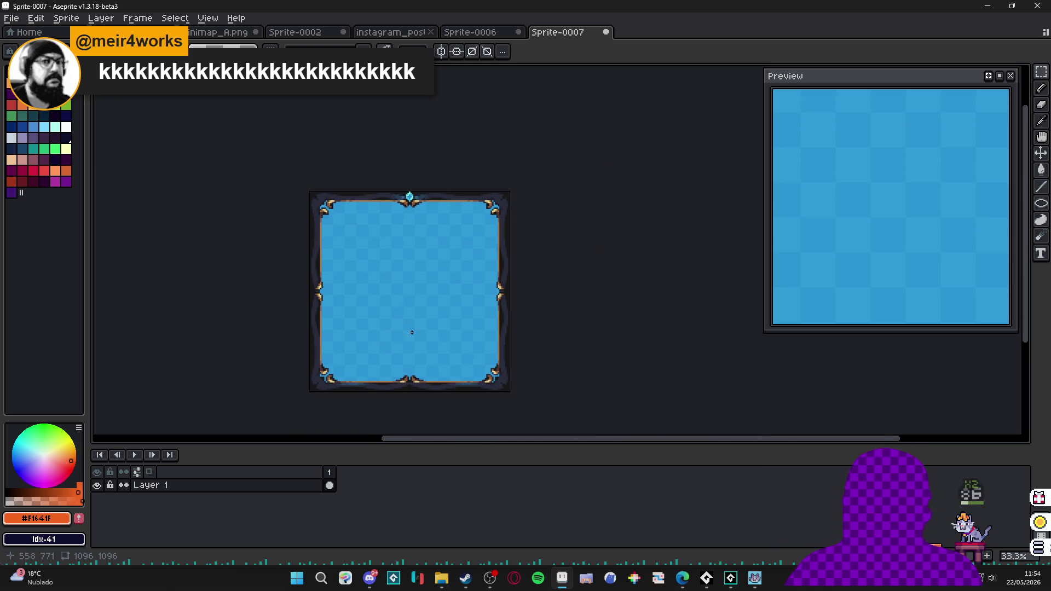
# Paste the pink toothy monster onto a new layer and position it inside the blue frame.
pyautogui.hotkey('shift', 'n')
pyautogui.hotkey('ctrl', 'v')
pyautogui.moveTo(545, 349)
pyautogui.mouseDown()
pyautogui.moveTo(424, 268)
pyautogui.moveTo(424, 291)
pyautogui.mouseUp()
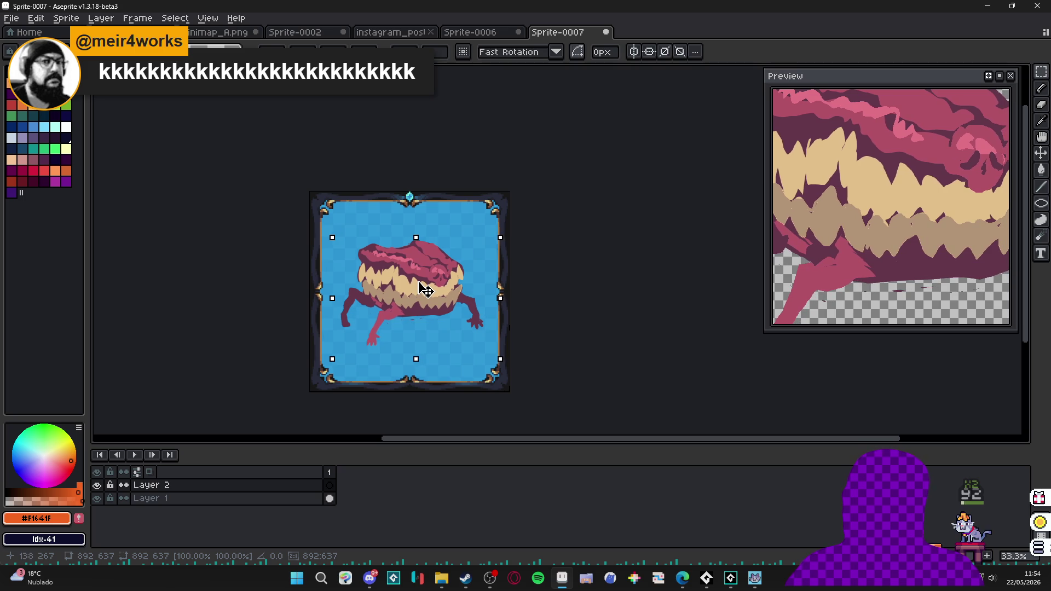
pyautogui.moveTo(425, 289); pyautogui.dragTo(427, 289)
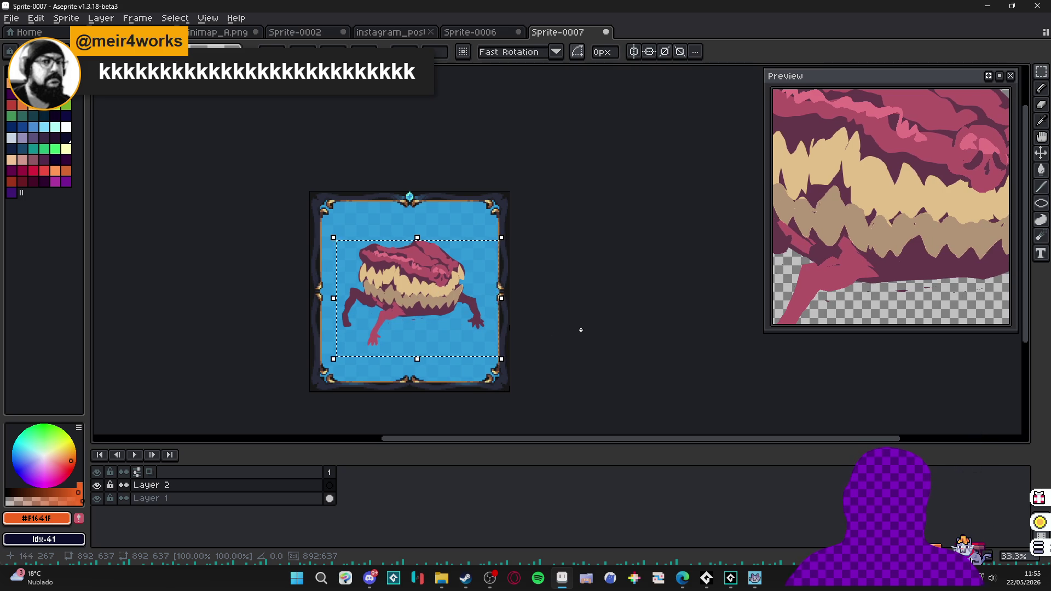
pyautogui.click(608, 295)
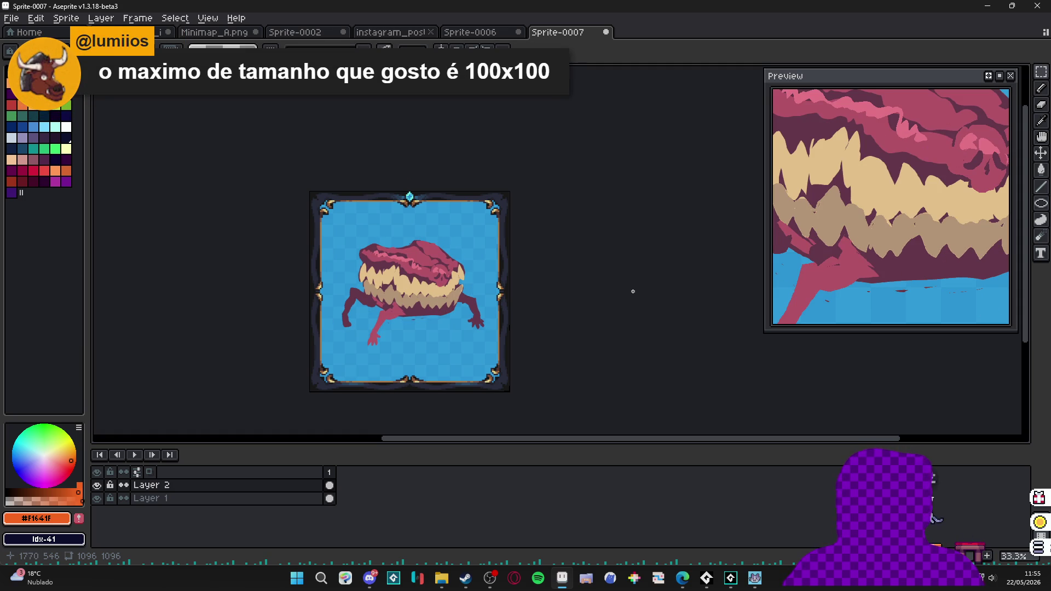
pyautogui.scroll(3, 436, 278)
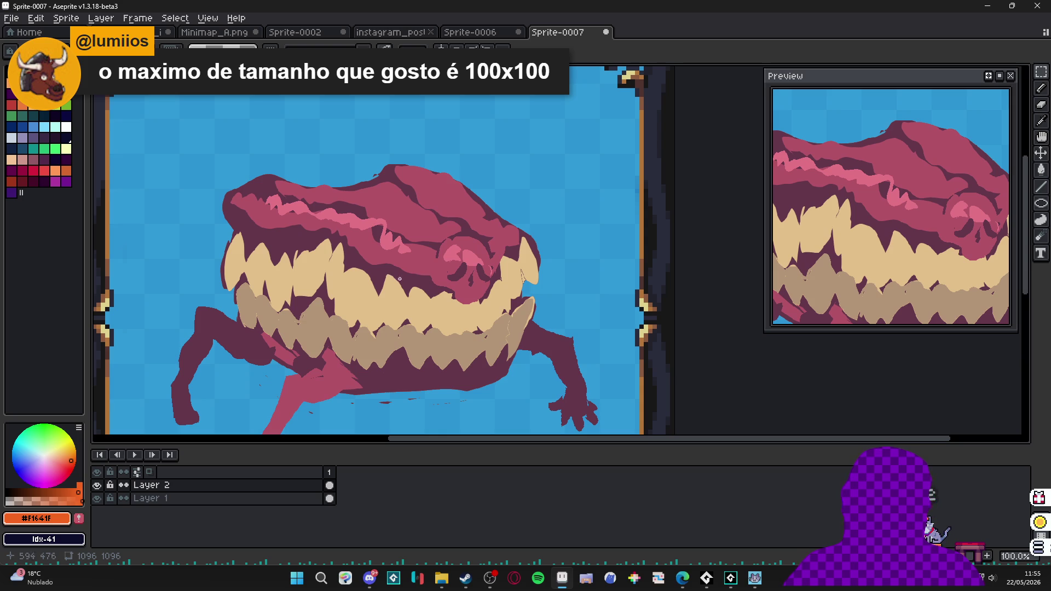
pyautogui.scroll(-2, 411, 304)
pyautogui.moveTo(410, 304)
pyautogui.mouseDown()
pyautogui.moveTo(419, 275)
pyautogui.moveTo(444, 300)
pyautogui.mouseUp()
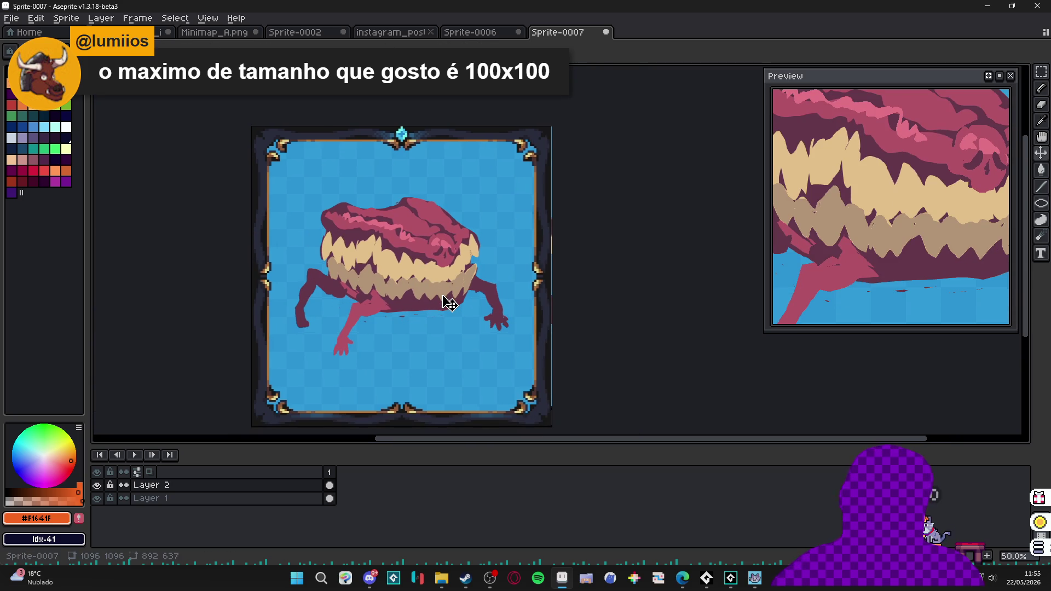
# Undo the monster paste, new layer and enlargement, restoring the 137×137 blue frame.
pyautogui.click(494, 35)
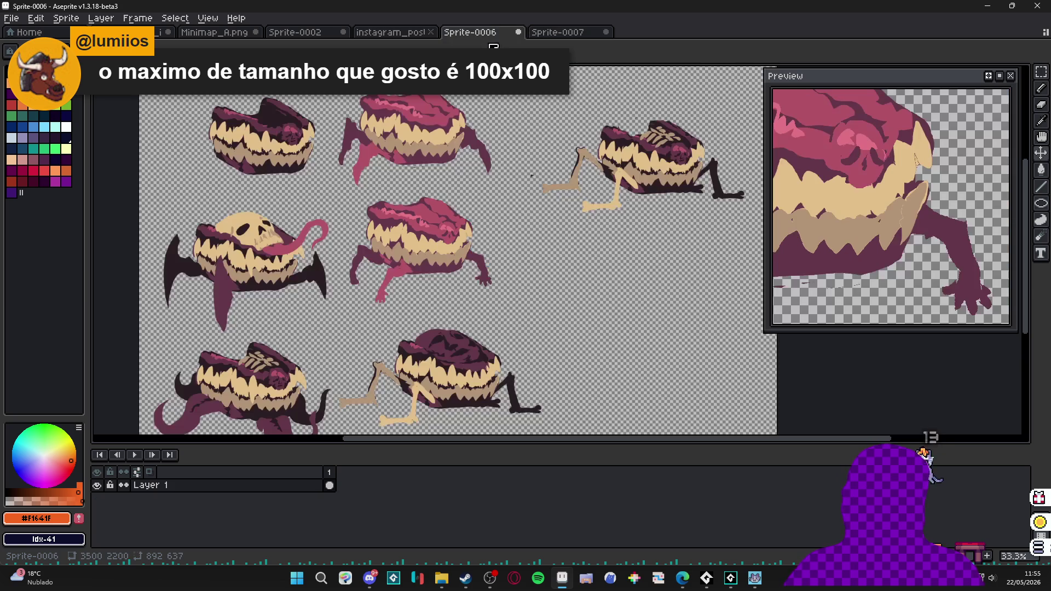
pyautogui.hotkey('ctrl', 't')
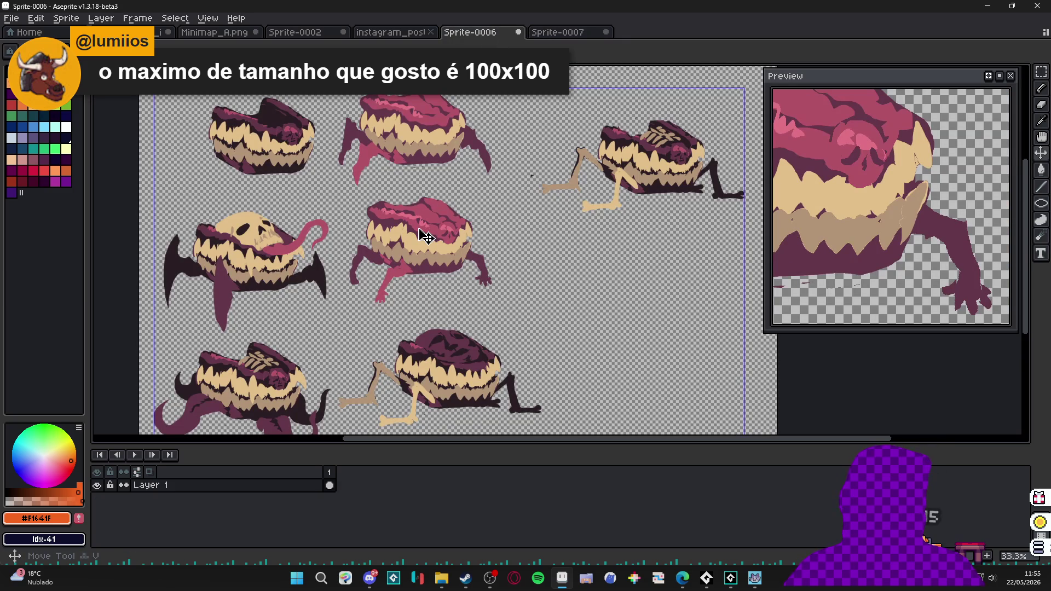
pyautogui.click(558, 34)
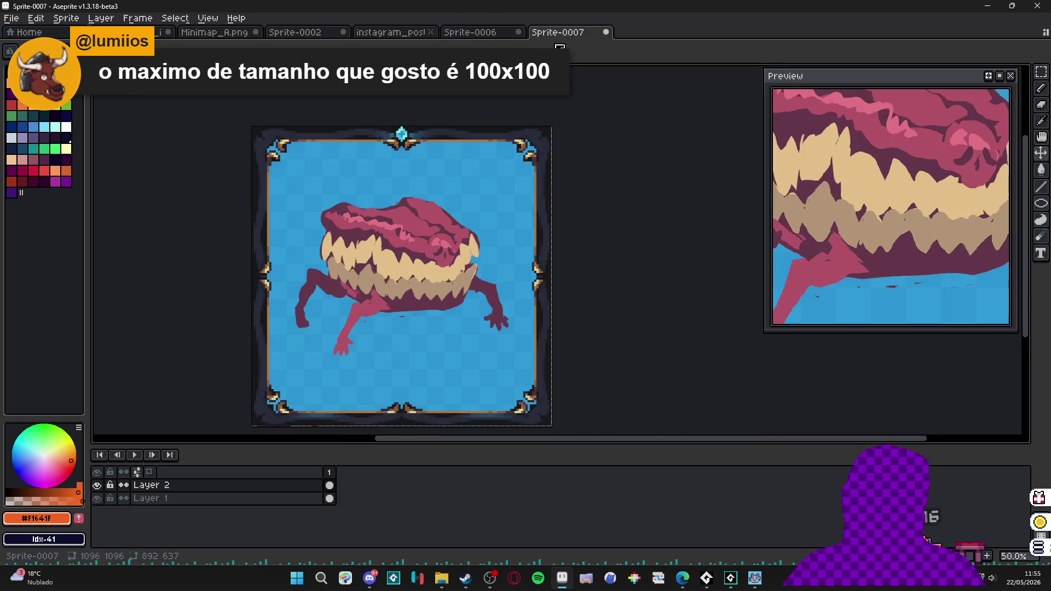
pyautogui.hotkey('ctrl', 'z')
pyautogui.hotkey('ctrl', 'z')
pyautogui.hotkey('ctrl', 'z')
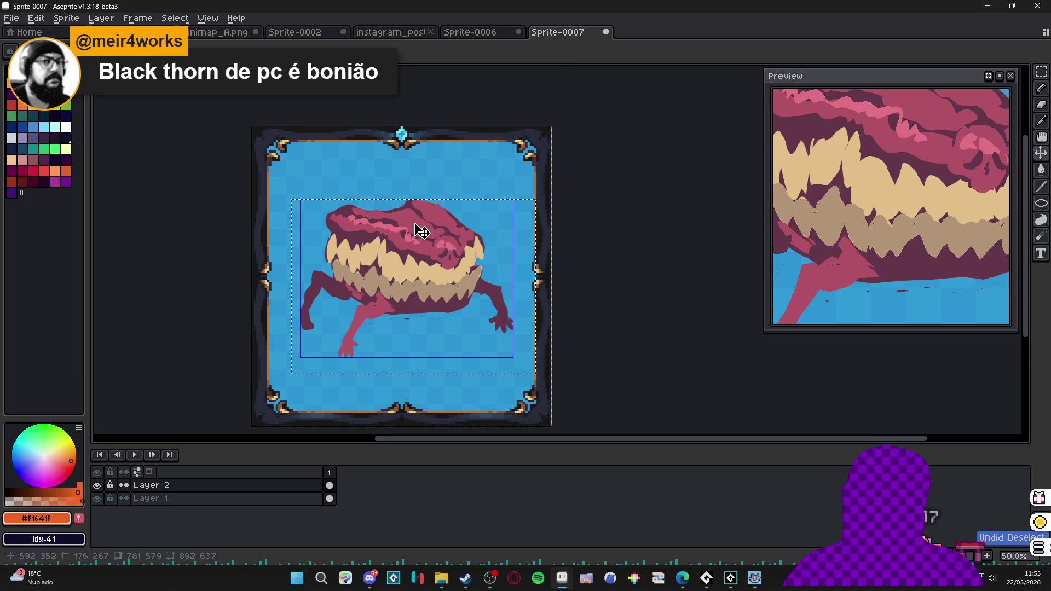
pyautogui.hotkey('ctrl', 'z')
pyautogui.hotkey('ctrl', 'z')
pyautogui.scroll(3, 547, 291)
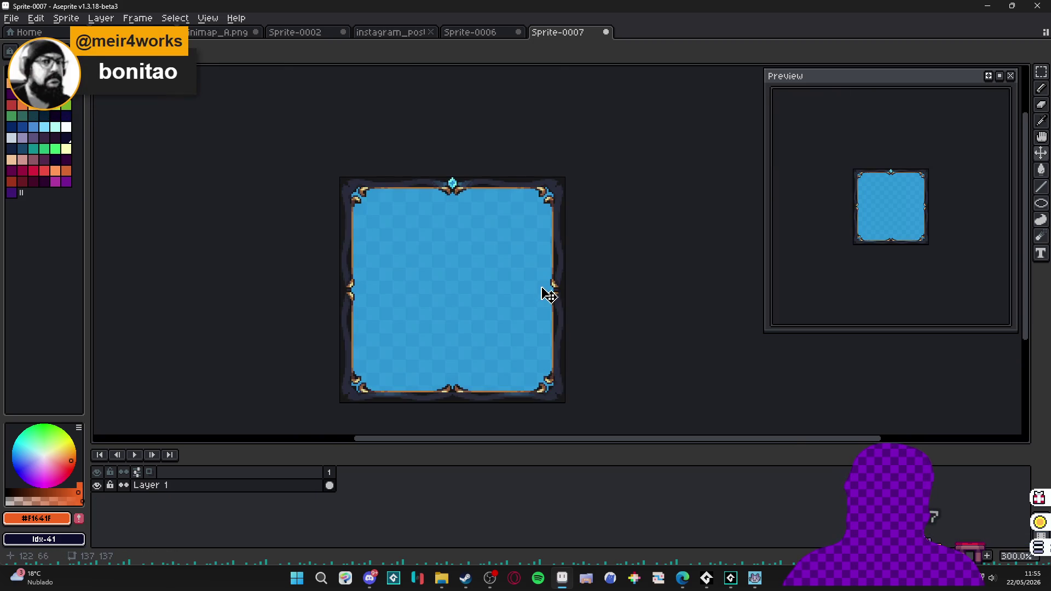
pyautogui.moveTo(547, 291); pyautogui.dragTo(499, 276)
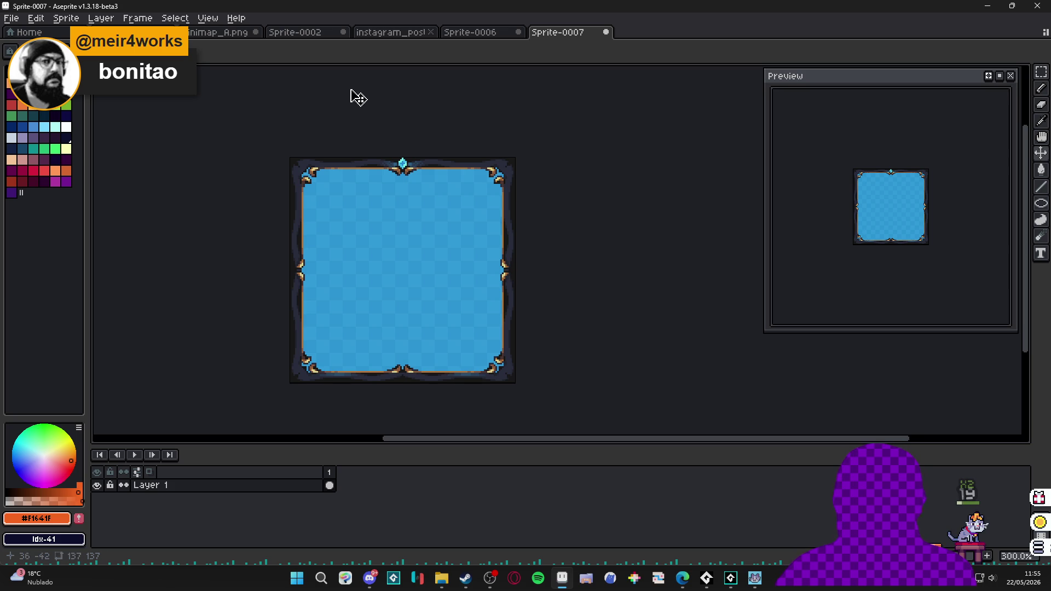
pyautogui.hotkey('alt', 's')
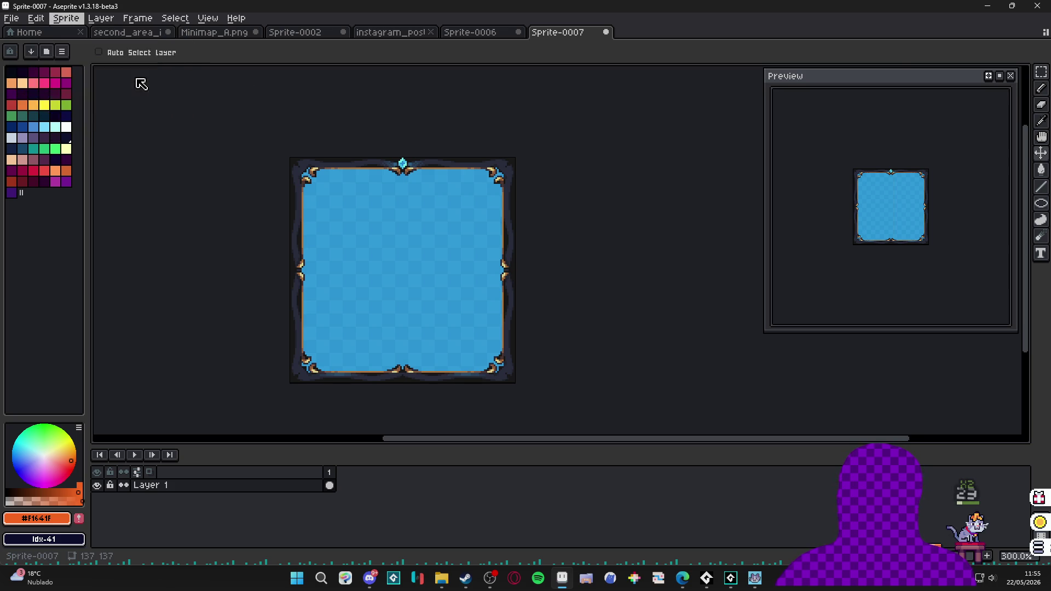
# Enlarge the blue frame sprite to 1370×1370 via Sprite Size.
pyautogui.click(158, 78)
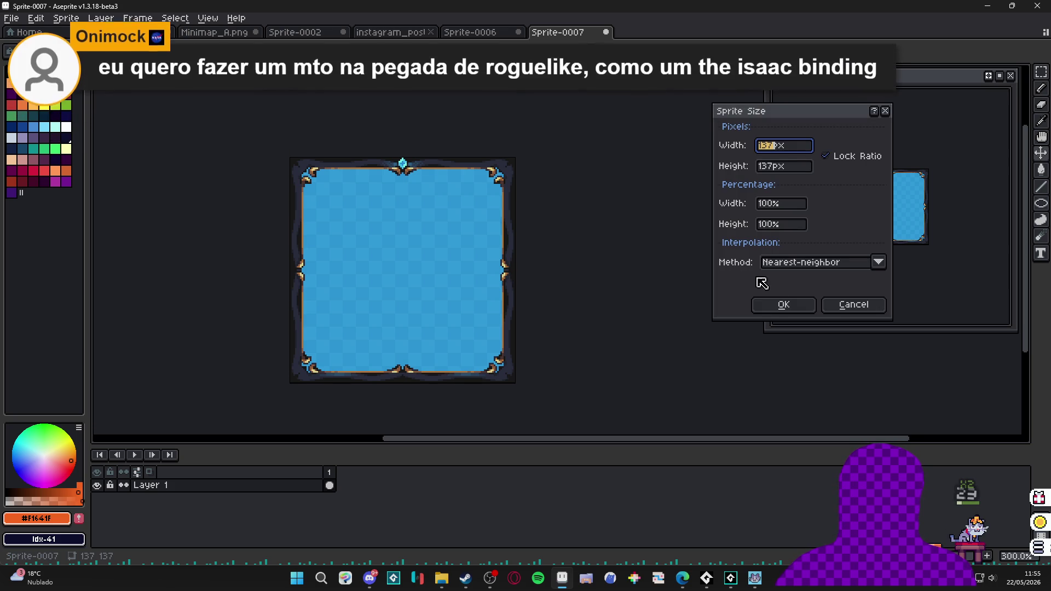
pyautogui.click(763, 203)
pyautogui.press('Return')
pyautogui.scroll(-7, 323, 237)
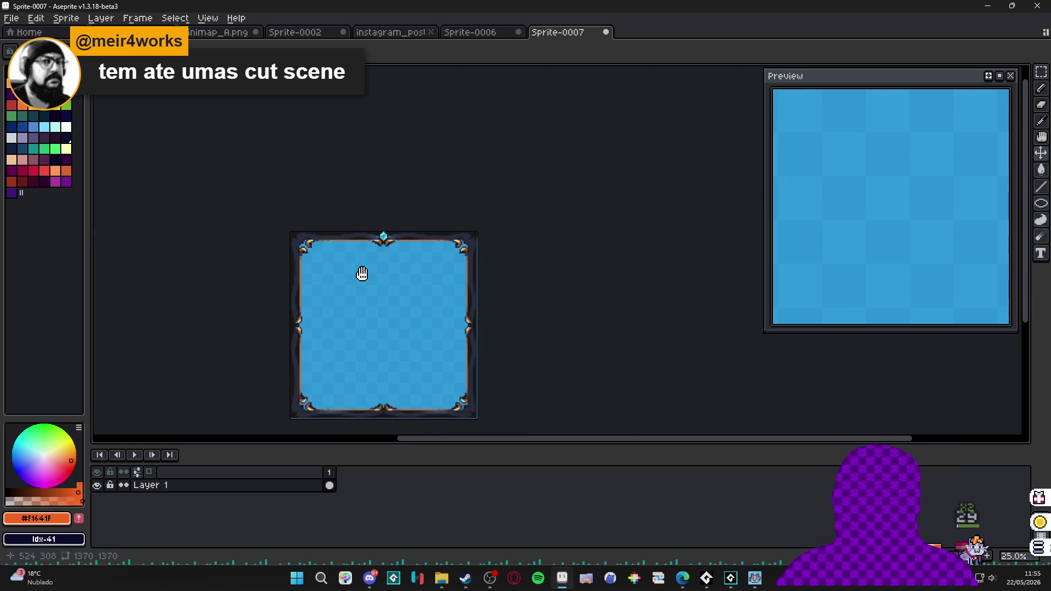
pyautogui.scroll(1, 372, 329)
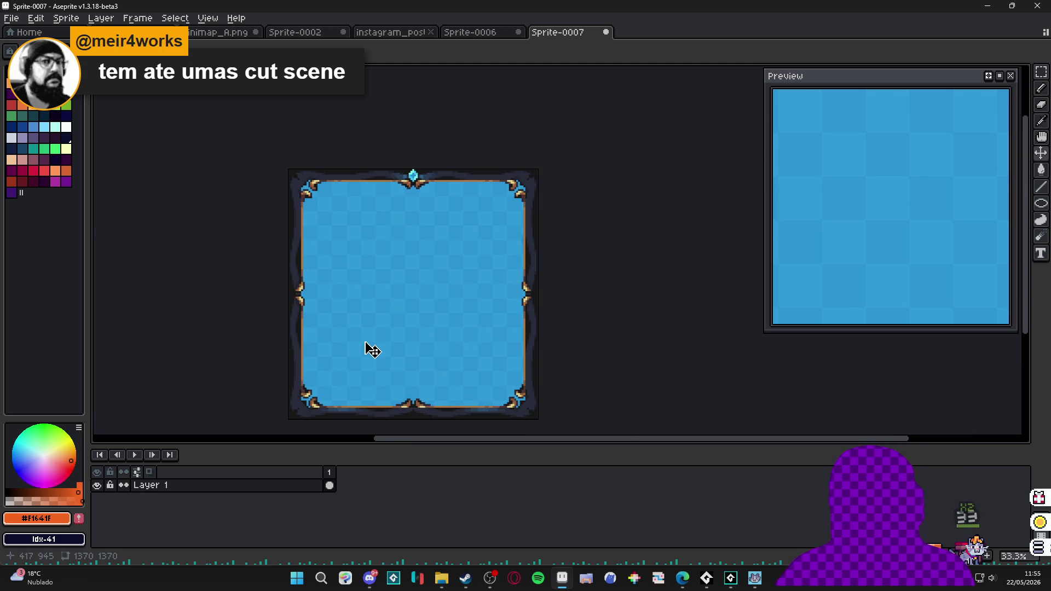
# Paste the toothy creature onto a new layer in the upper part of the frame.
pyautogui.hotkey('shift', 'n')
pyautogui.hotkey('ctrl', 'v')
pyautogui.moveTo(582, 347); pyautogui.dragTo(429, 246)
pyautogui.press('Return')
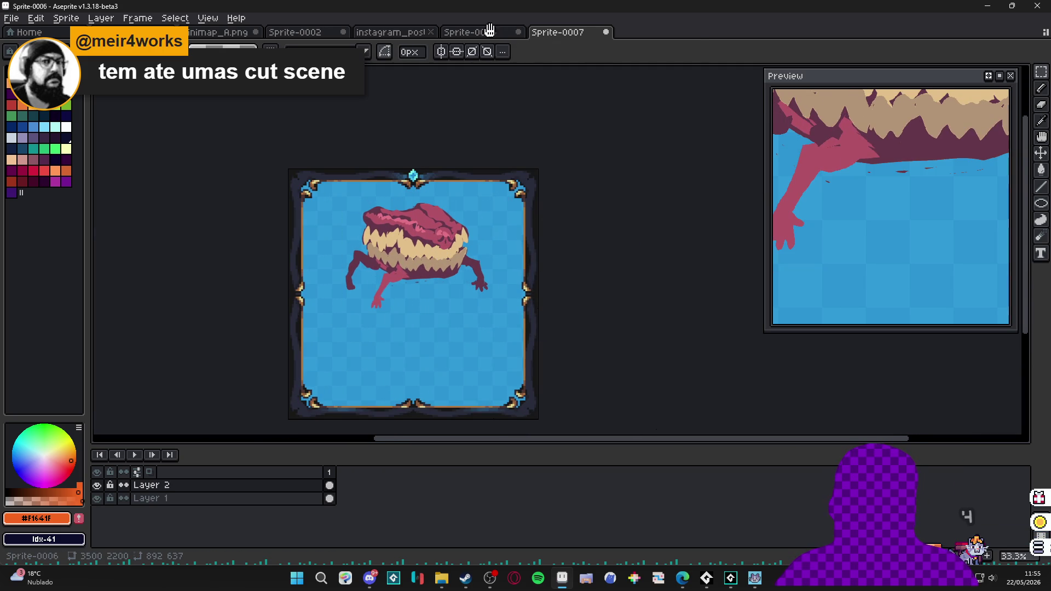
pyautogui.click(490, 31)
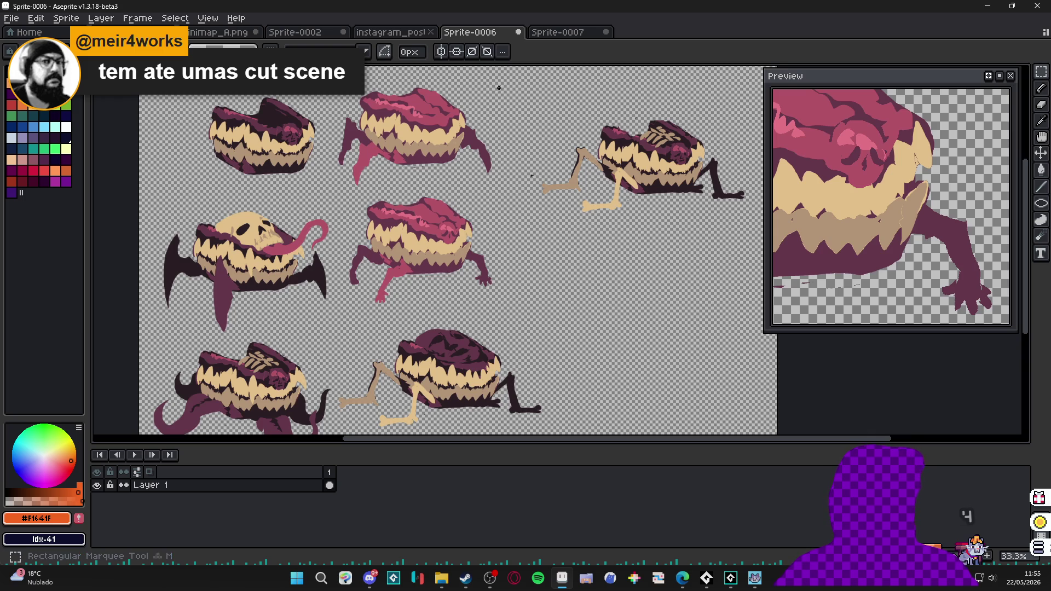
pyautogui.click(548, 32)
# Paste a second creature copy onto new Layer 3 and drag it toward the lower half.
pyautogui.click(293, 501)
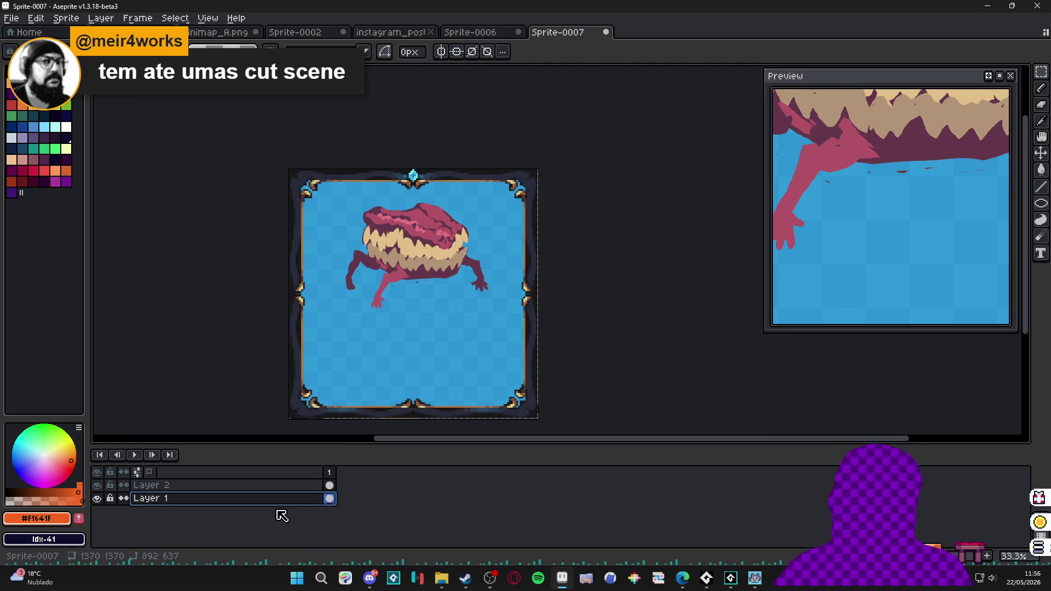
pyautogui.hotkey('shift', 'n')
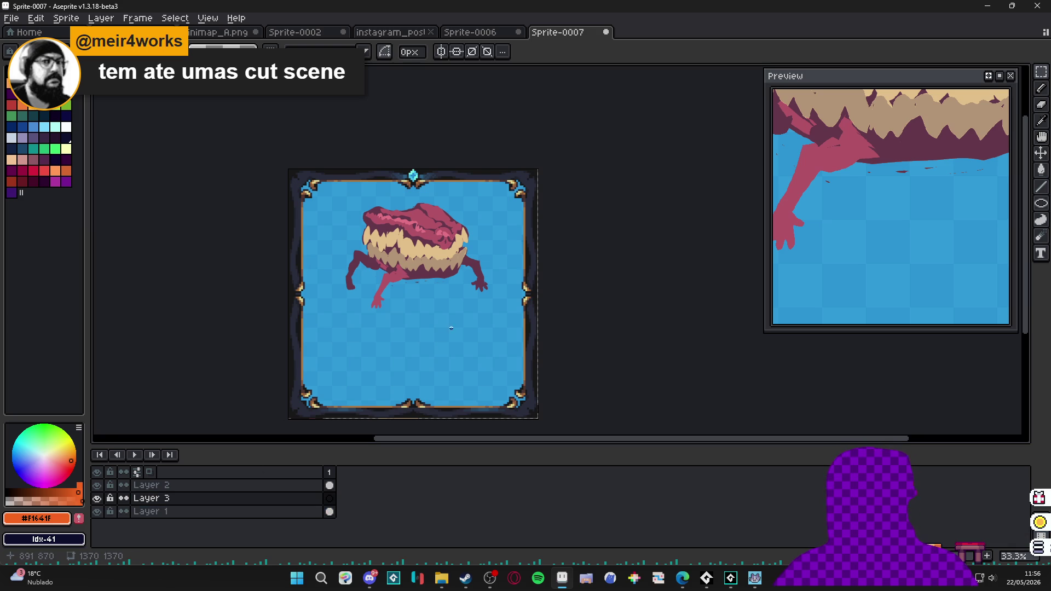
pyautogui.hotkey('ctrl', 'v')
pyautogui.moveTo(480, 277)
pyautogui.mouseDown()
pyautogui.moveTo(403, 379)
pyautogui.moveTo(385, 374)
pyautogui.moveTo(387, 352)
pyautogui.moveTo(389, 362)
pyautogui.mouseUp()
# Commit the lower creature and nudge both creatures a few pixels into stacked alignment.
pyautogui.hotkey('ctrl', 'd')
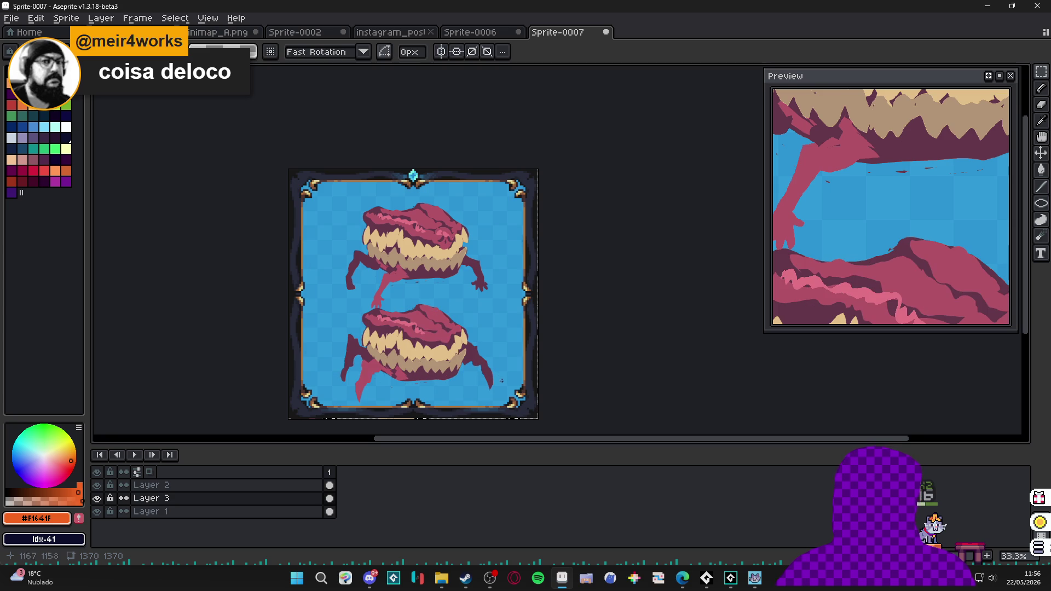
pyautogui.moveTo(493, 372); pyautogui.dragTo(489, 368)
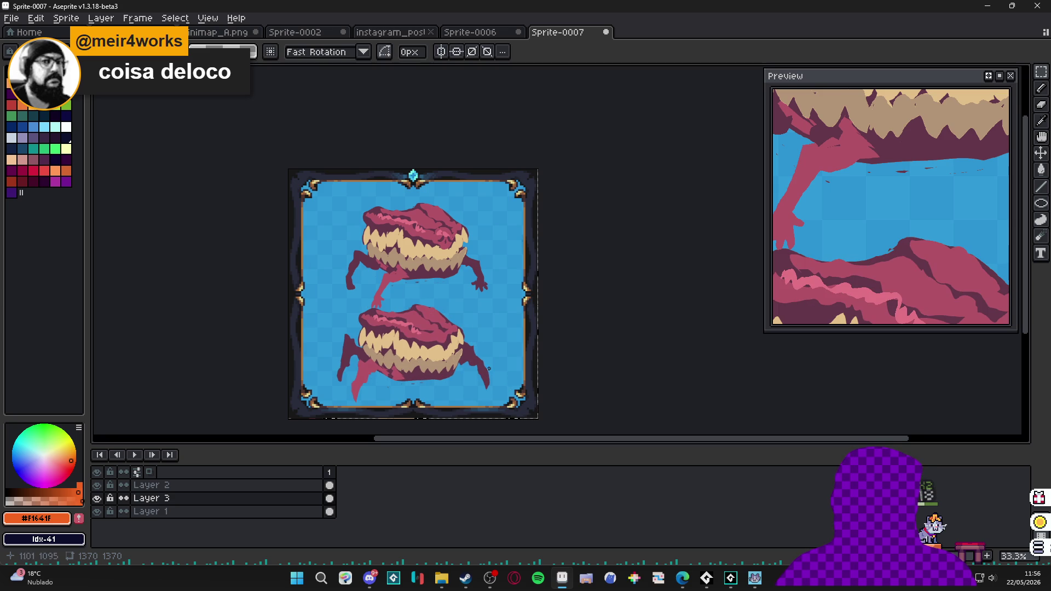
pyautogui.keyDown('ctrl'); pyautogui.click(431, 253); pyautogui.keyUp('ctrl')
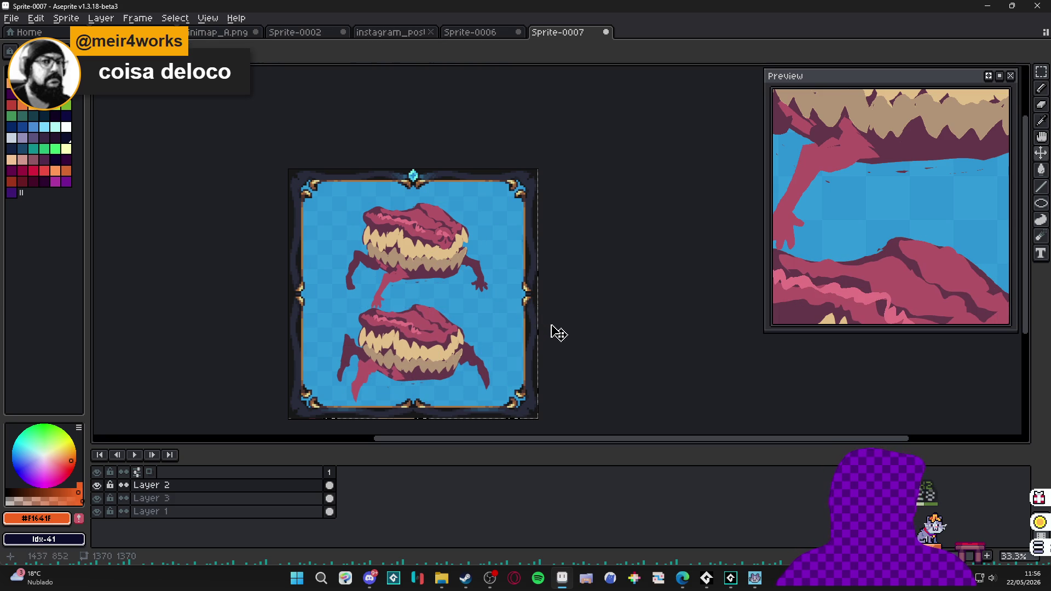
pyautogui.moveTo(463, 302); pyautogui.dragTo(459, 299)
pyautogui.moveTo(427, 251); pyautogui.dragTo(427, 249)
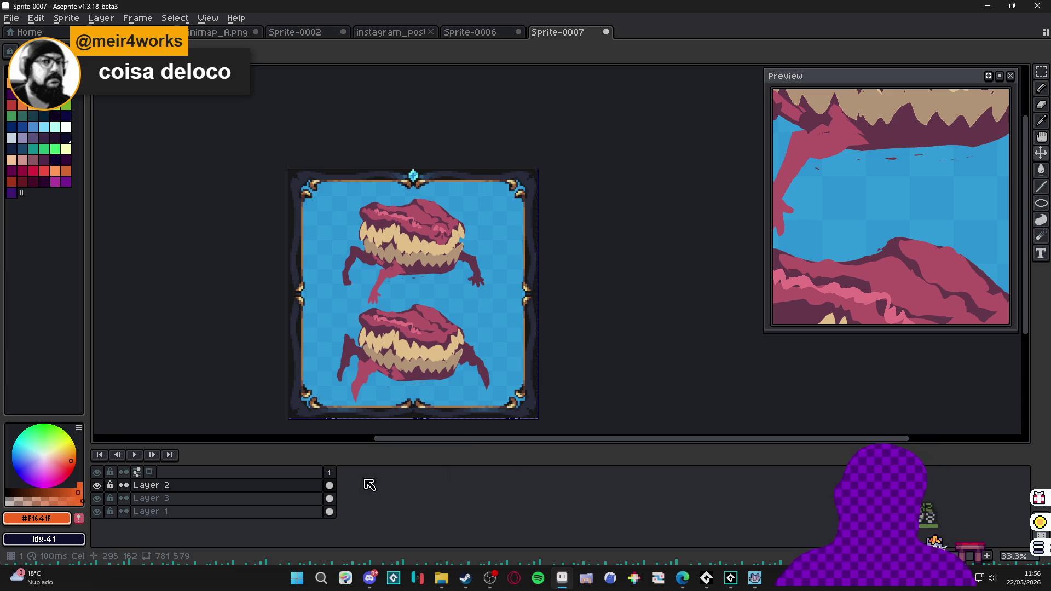
pyautogui.click(97, 485)
pyautogui.click(97, 485)
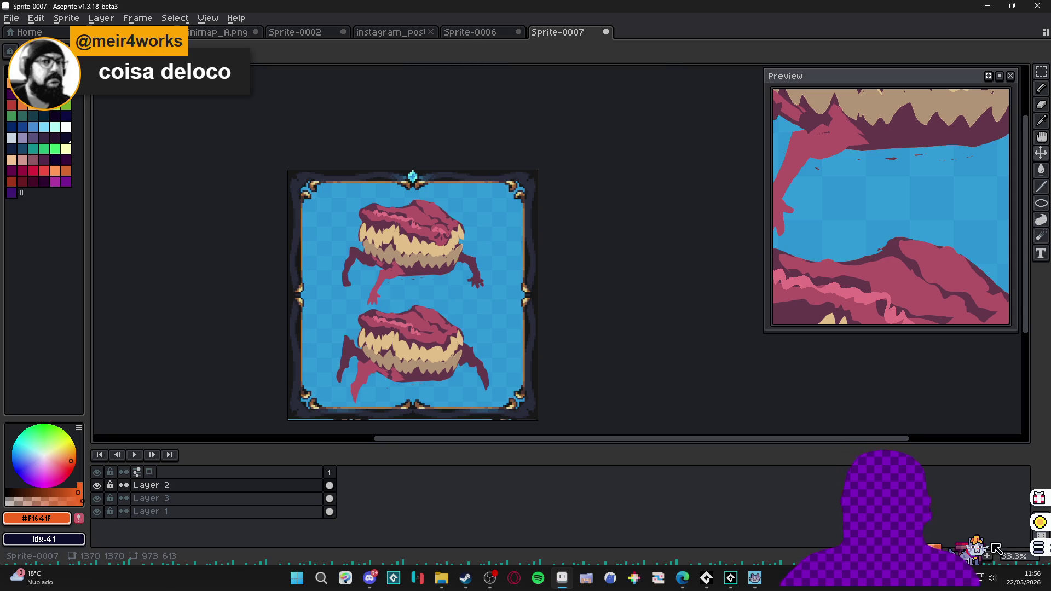
# Add a second animation frame and delete both creature cels from it.
pyautogui.hotkey('alt', 'n')
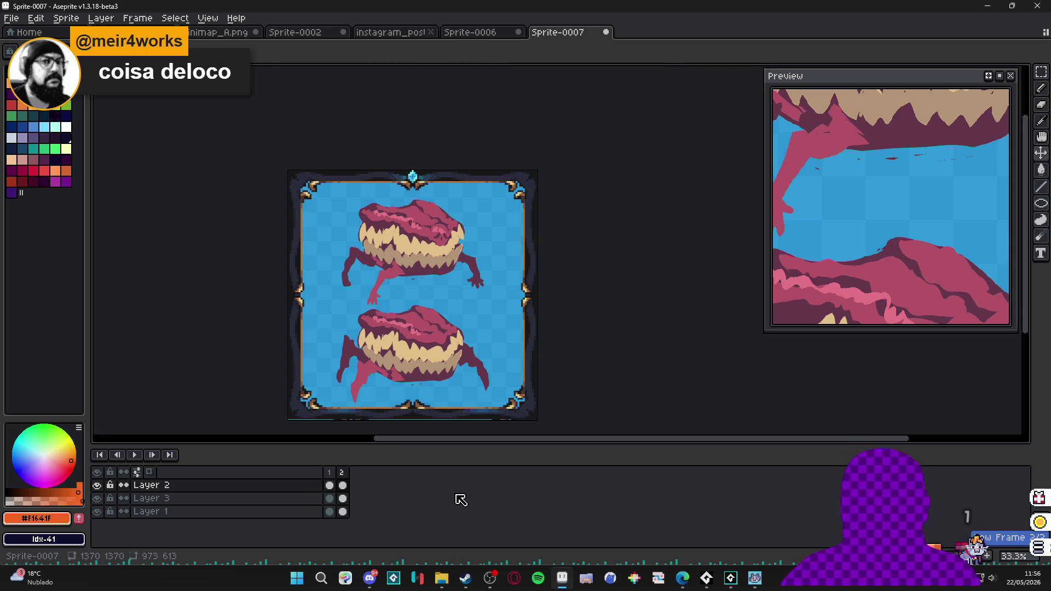
pyautogui.press('Delete')
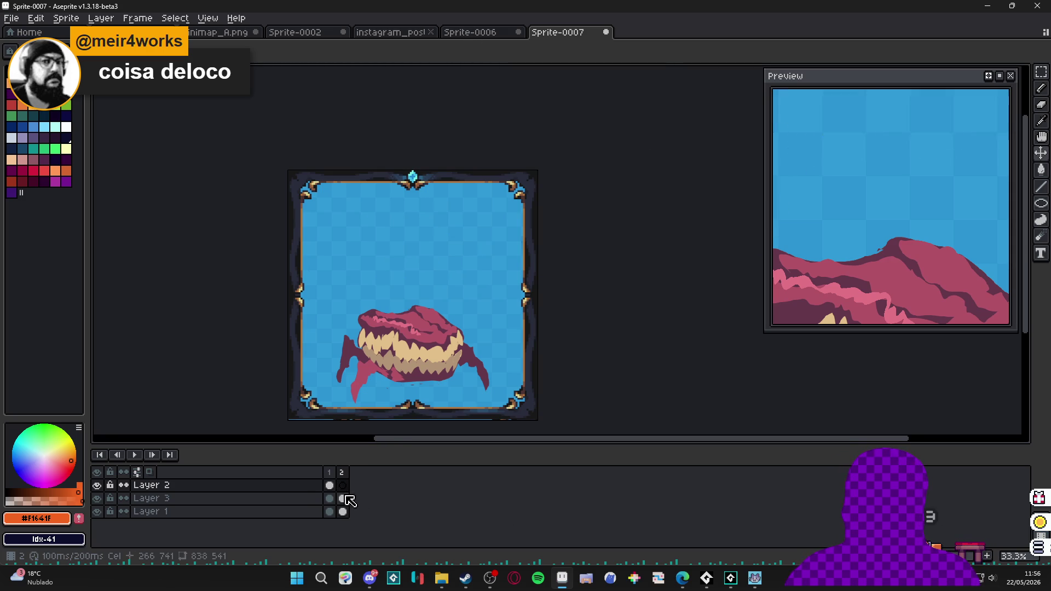
pyautogui.click(346, 497)
pyautogui.press('Delete')
# Marquee-select the top-left jaw monster on the Sprite-0006 sheet, then return to Sprite-0007.
pyautogui.click(469, 31)
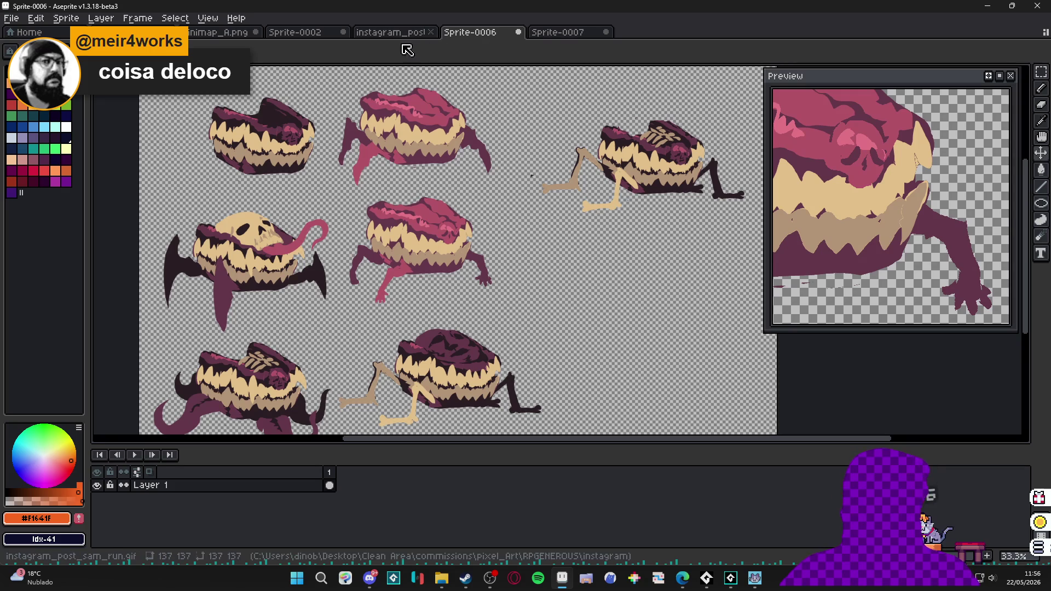
pyautogui.scroll(-1, 351, 294)
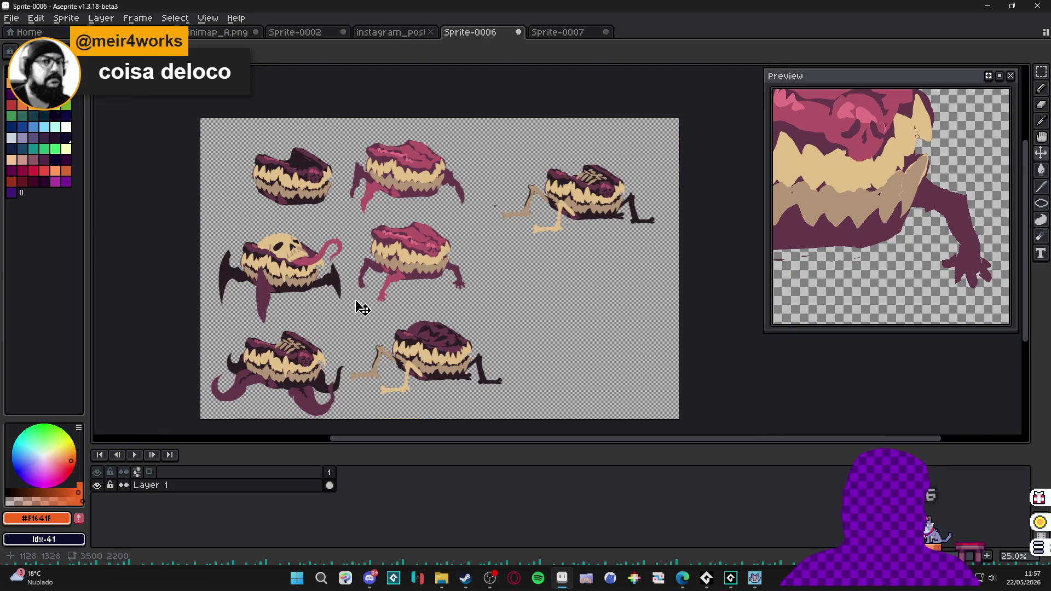
pyautogui.scroll(1, 316, 207)
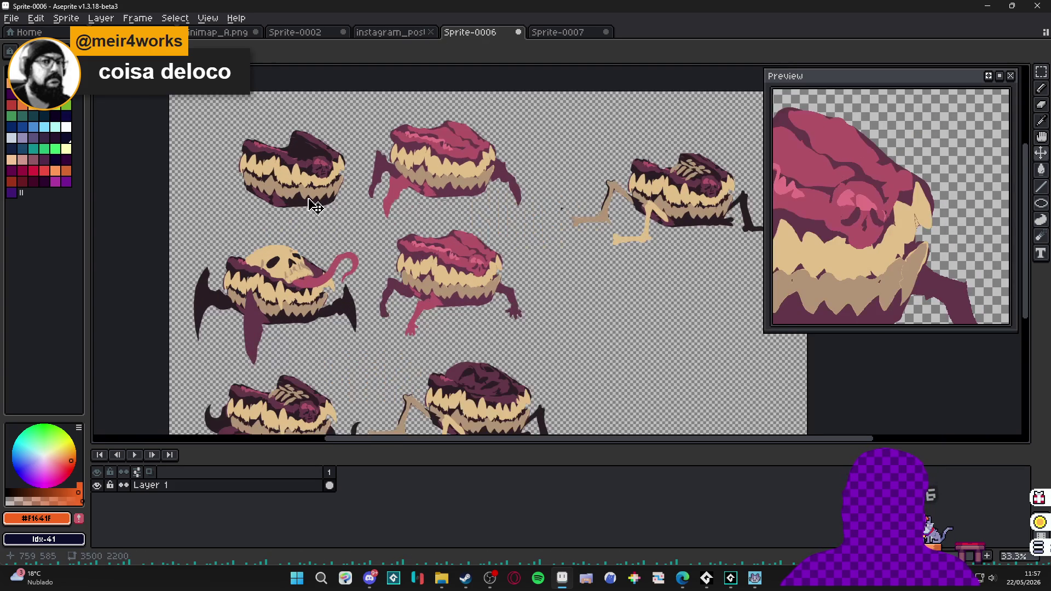
pyautogui.hotkey('ctrl', 'd')
pyautogui.press('m')
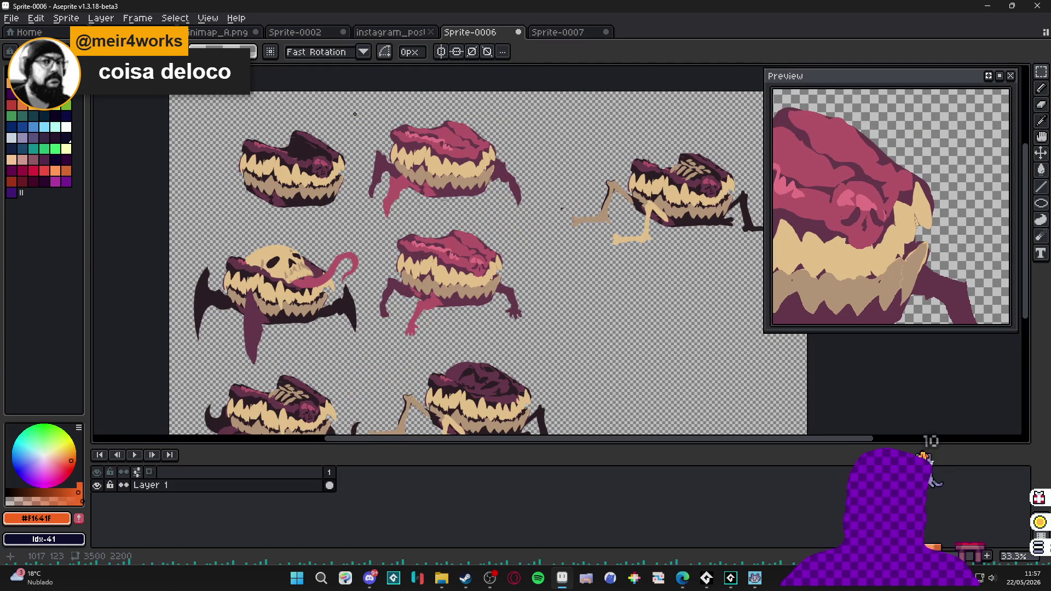
pyautogui.moveTo(216, 221); pyautogui.dragTo(356, 112)
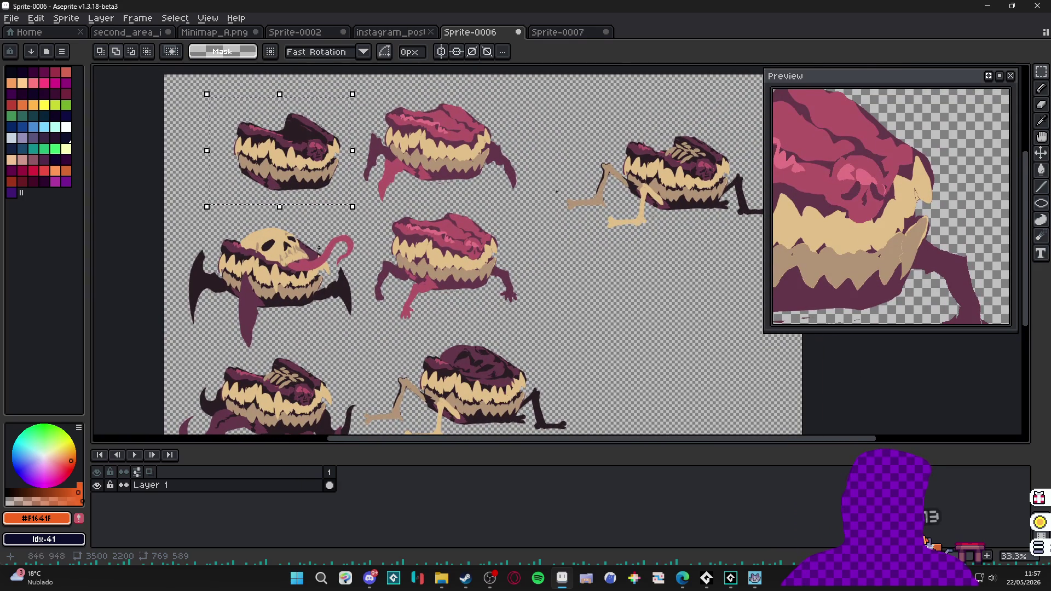
pyautogui.moveTo(330, 218)
pyautogui.mouseDown()
pyautogui.moveTo(364, 159)
pyautogui.moveTo(382, 204)
pyautogui.mouseUp()
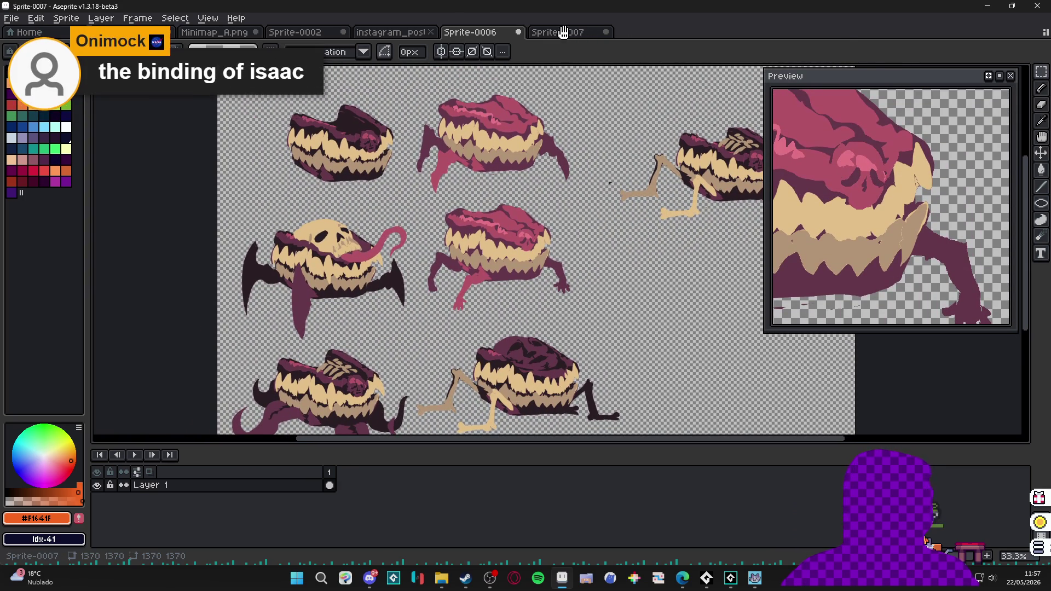
pyautogui.click(569, 34)
# Paste the jaw monster into the upper half of frame 2 on Layer 2.
pyautogui.click(334, 485)
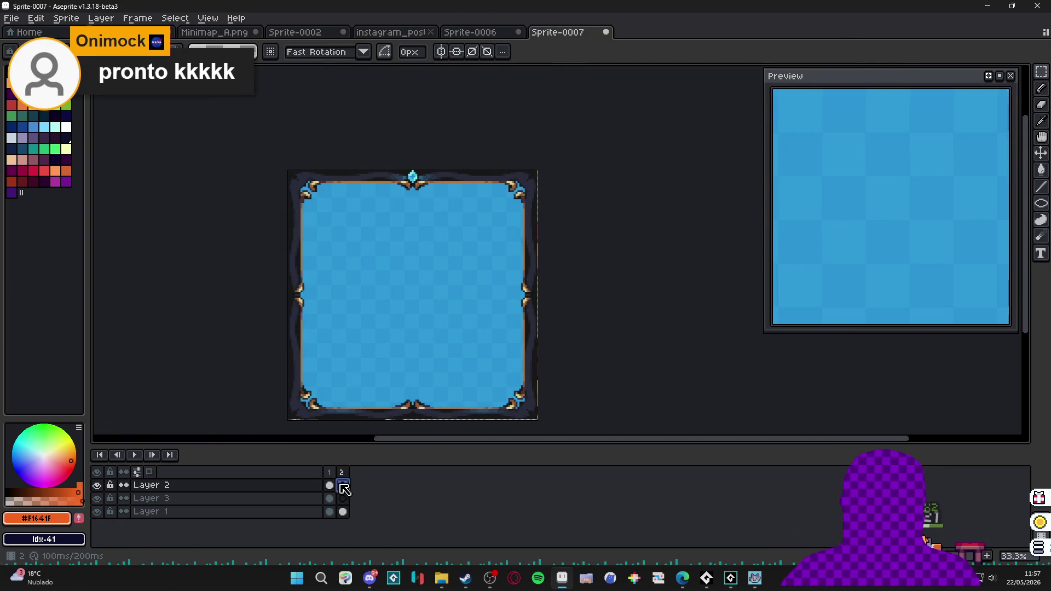
pyautogui.hotkey('ctrl', 'v')
pyautogui.moveTo(432, 250); pyautogui.dragTo(435, 245)
pyautogui.press('Return')
# Revisit the monster sheet with the rectangular selection tool, then return to Sprite-0007.
pyautogui.click(470, 32)
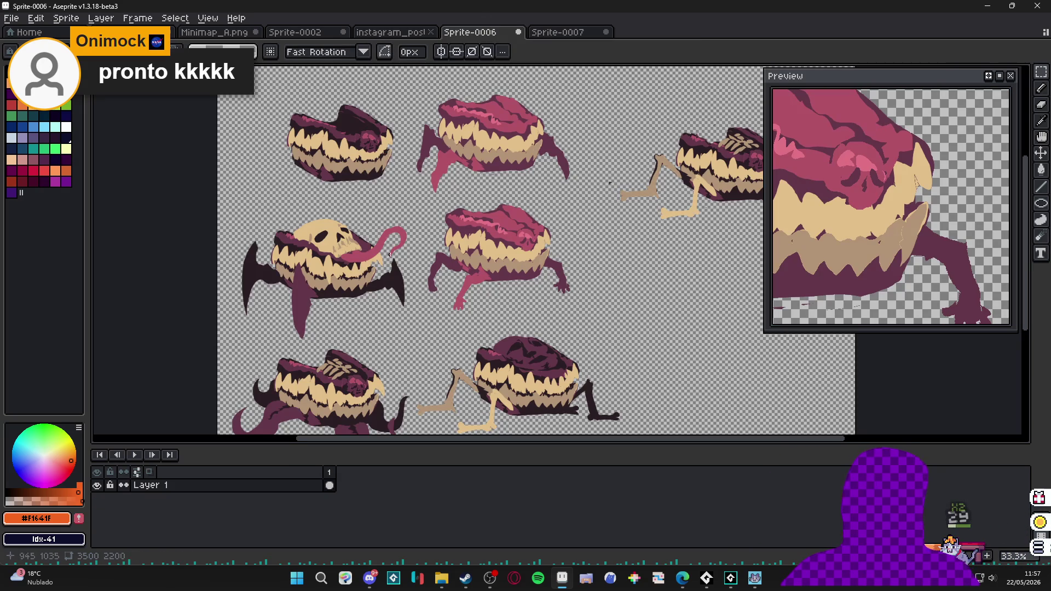
pyautogui.press('m')
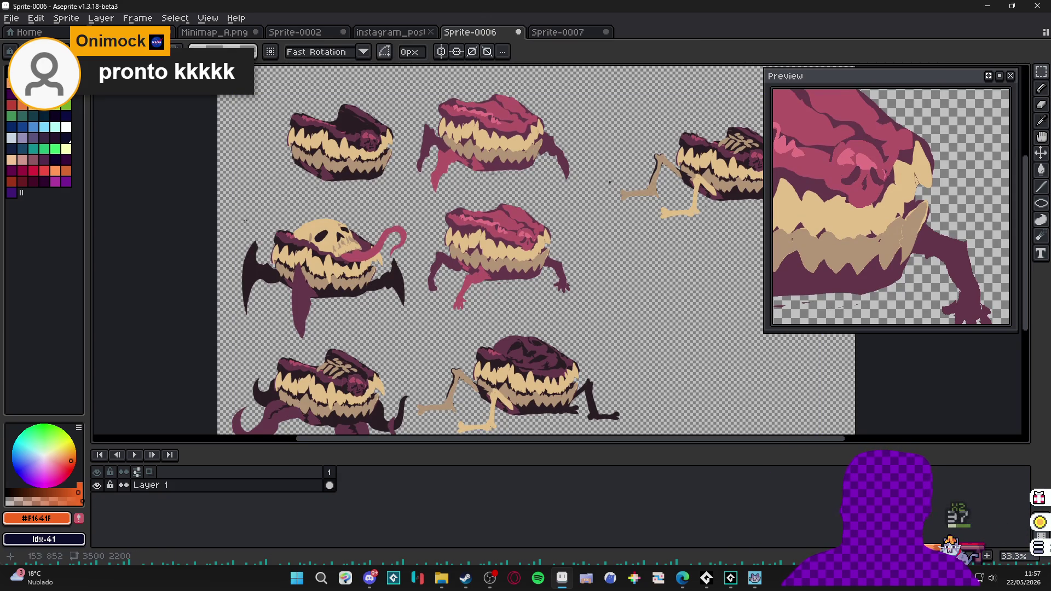
pyautogui.scroll(-3, 275, 281)
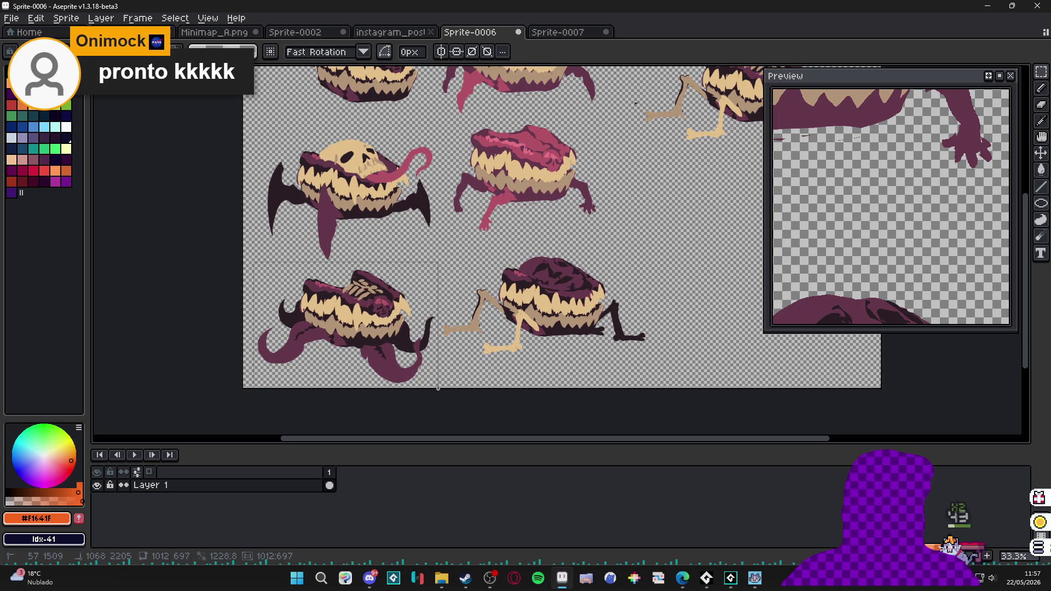
pyautogui.click(557, 34)
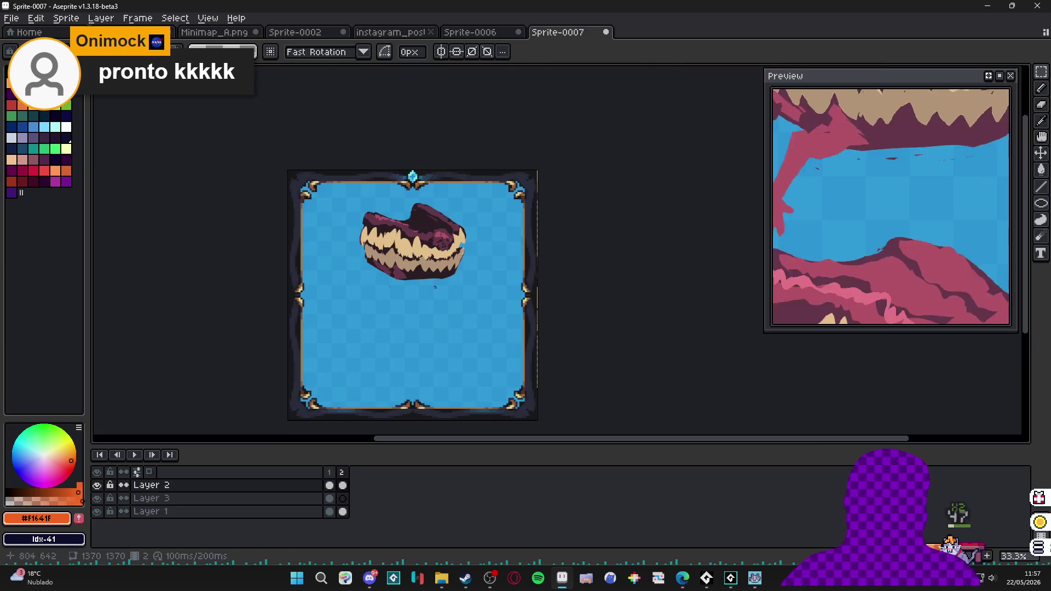
# Paste the tentacled skull monster into the lower half of frame 2.
pyautogui.hotkey('ctrl', 'v')
pyautogui.moveTo(459, 249)
pyautogui.mouseDown()
pyautogui.moveTo(460, 358)
pyautogui.moveTo(450, 349)
pyautogui.mouseUp()
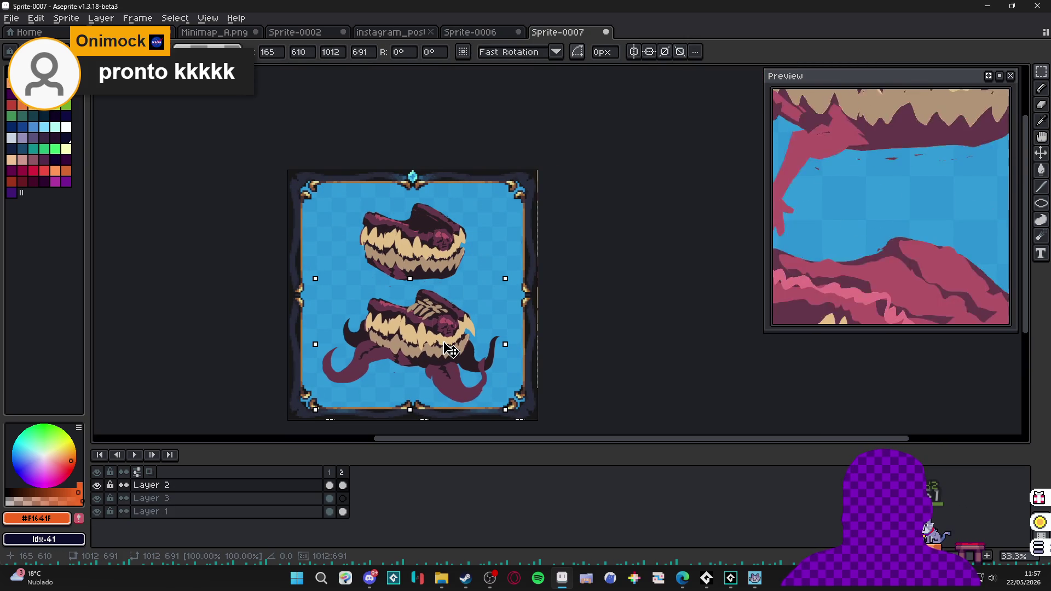
pyautogui.press('Return')
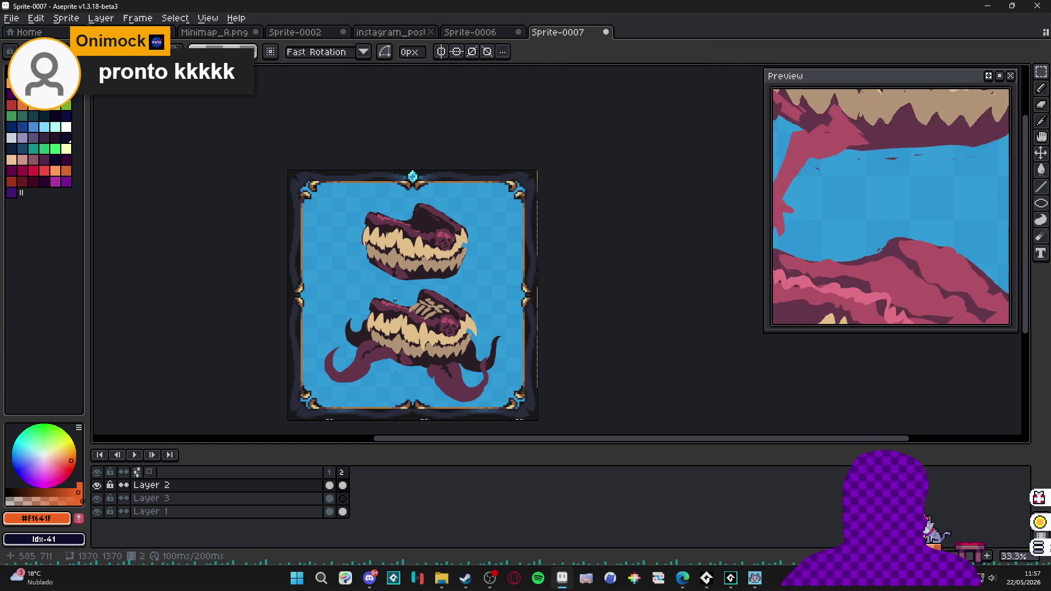
# Make and clear marquee selections on the artwork, then bring up Windows search.
pyautogui.moveTo(271, 287)
pyautogui.mouseDown()
pyautogui.moveTo(529, 407)
pyautogui.moveTo(548, 433)
pyautogui.mouseUp()
pyautogui.hotkey('ctrl', 'd')
pyautogui.press('m')
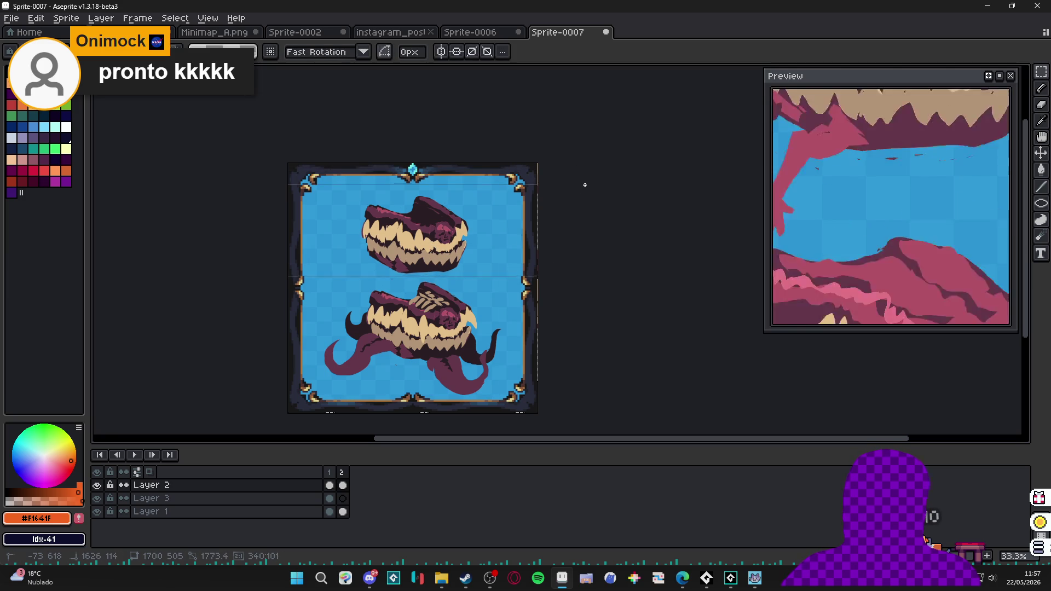
pyautogui.hotkey('ctrl', 'shift', 'd')
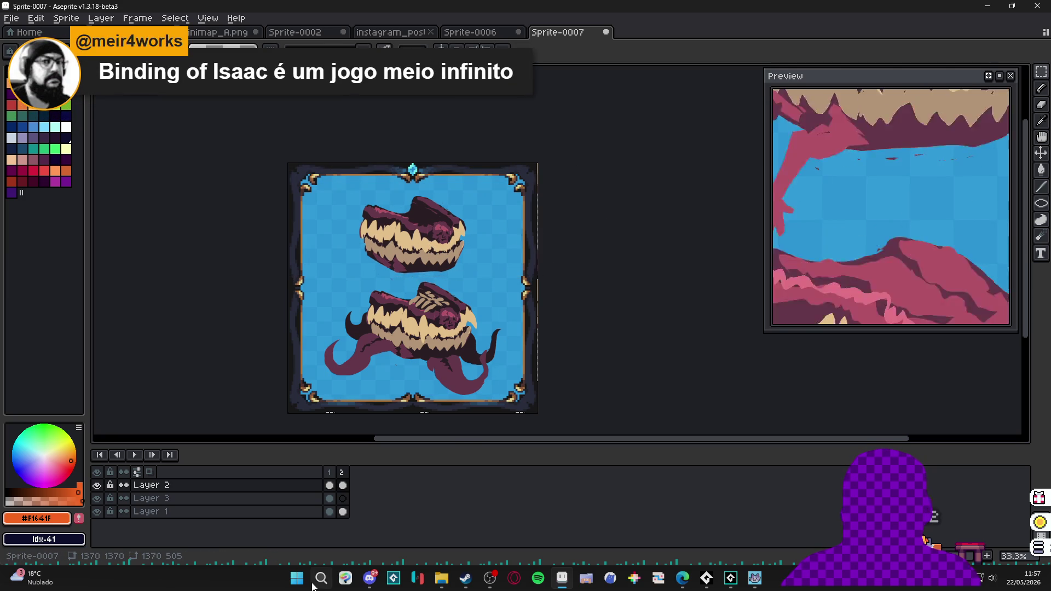
pyautogui.click(297, 578)
# Launch Godot Engine from Windows search and open the 'the way vacation' project.
pyautogui.write('google drive')
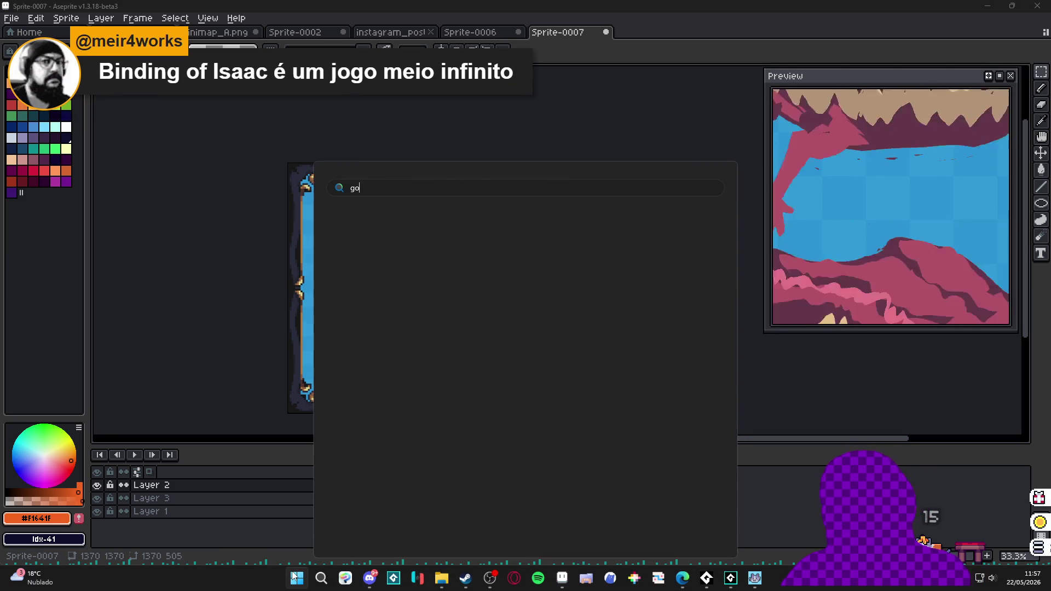
pyautogui.hotkey('ctrl', 'a')
pyautogui.write('godot')
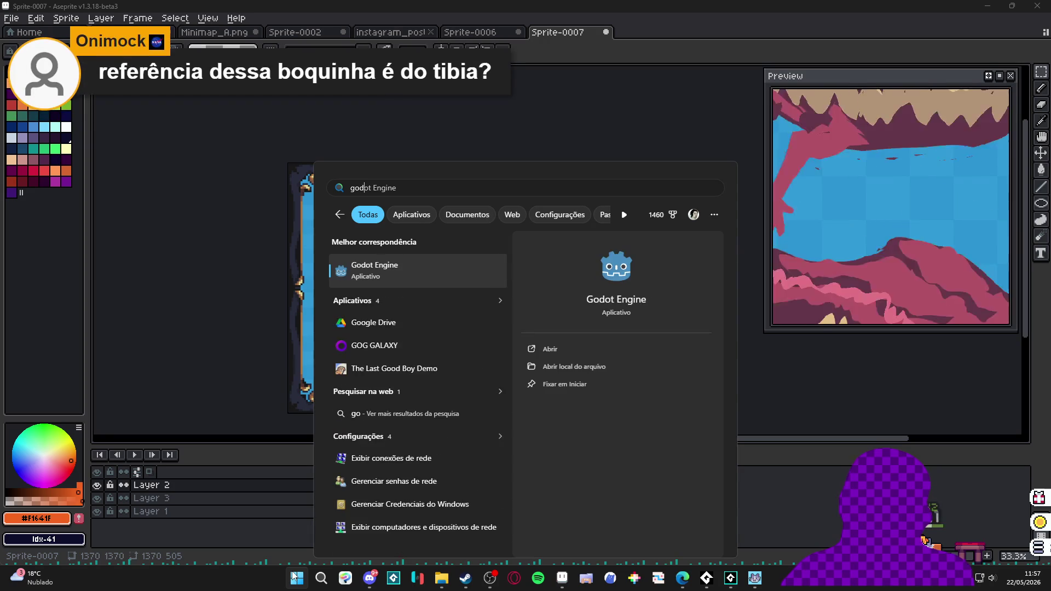
pyautogui.press('Return')
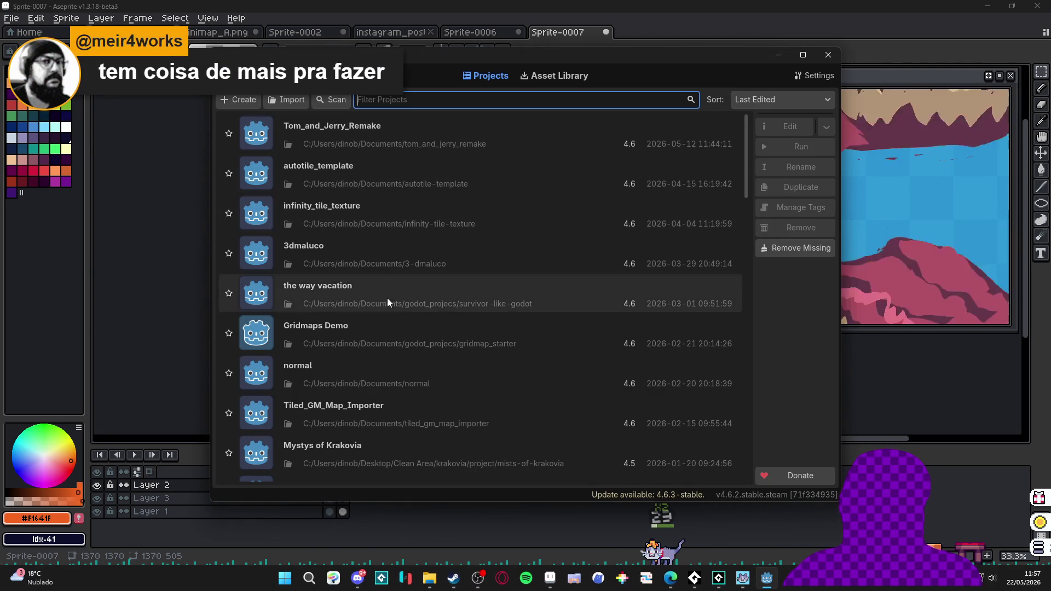
pyautogui.doubleClick(396, 290)
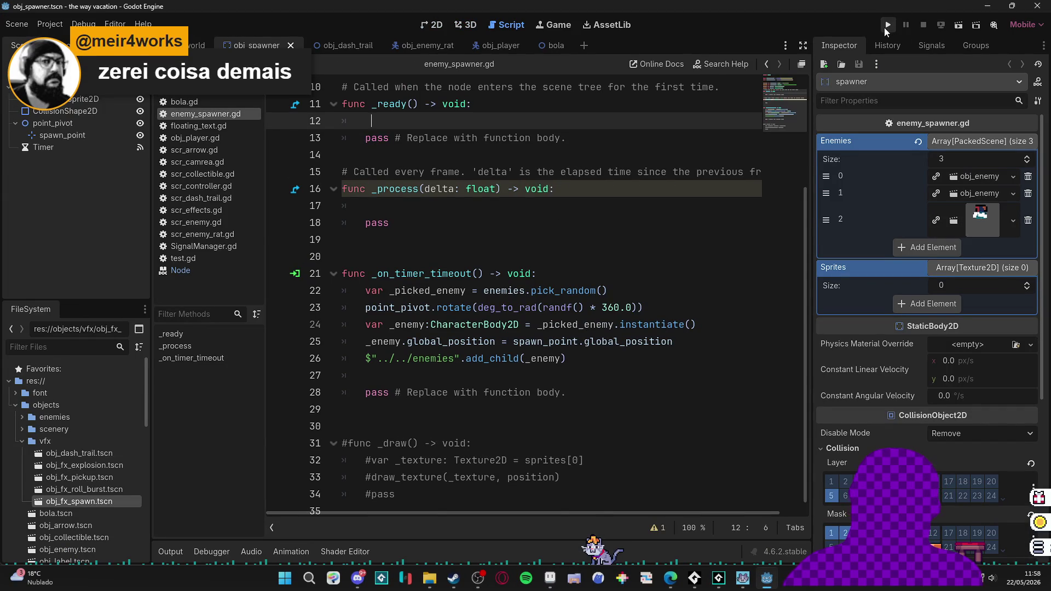
# Launch the way vacation game from Godot and move the player around the arena with A, W and S.
pyautogui.click(887, 24)
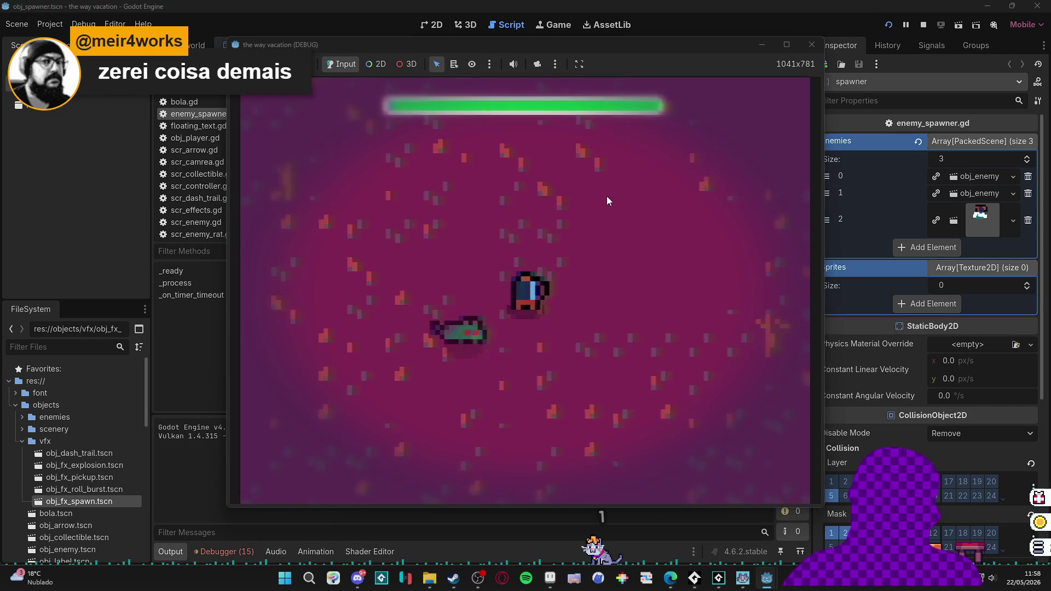
pyautogui.press('a')
pyautogui.press('w')
pyautogui.press('s')
pyautogui.press('a')
# Dash the player through the spawning enemies, heading up-right, then up-left, then right.
pyautogui.press('w')
pyautogui.press('a')
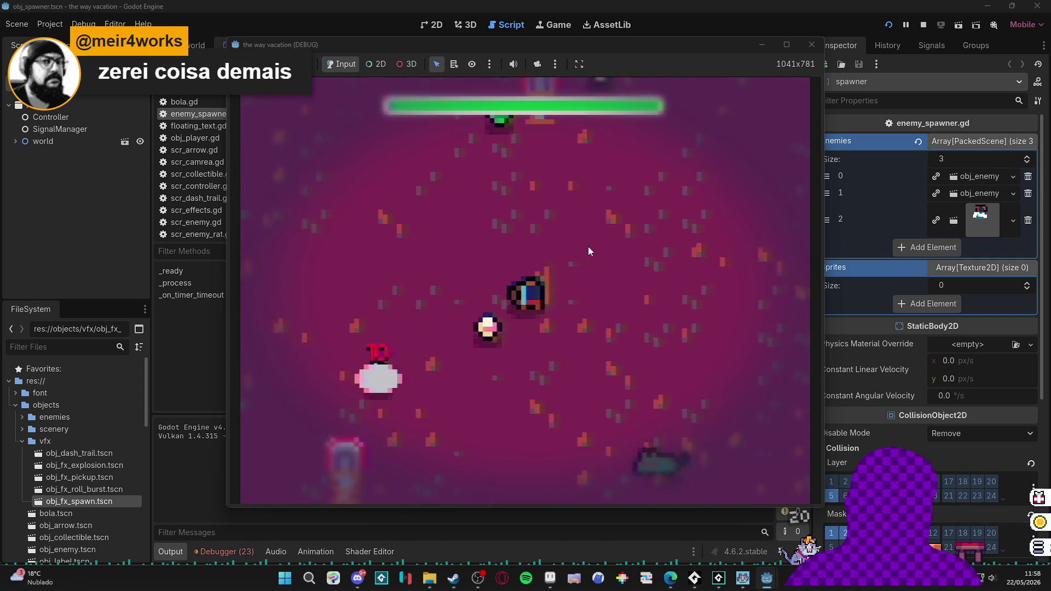
pyautogui.press('s')
pyautogui.press('w')
pyautogui.press('d')
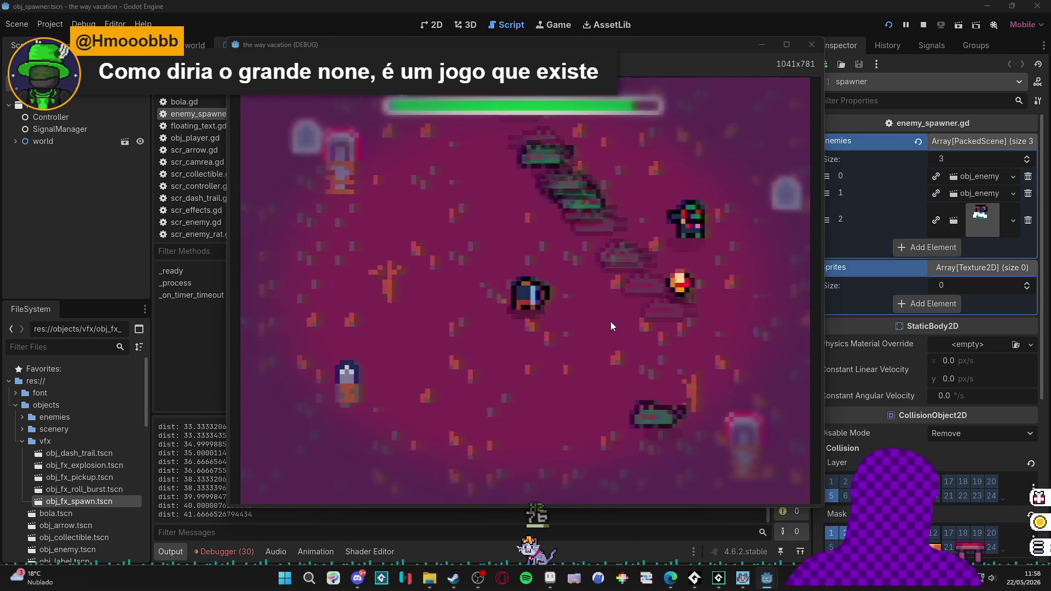
pyautogui.press('a')
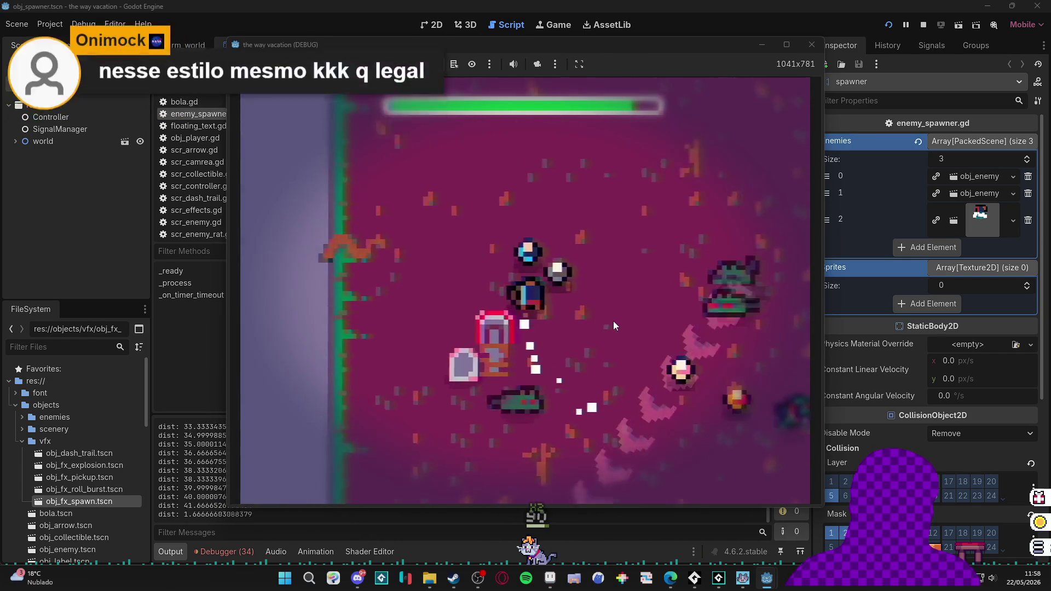
pyautogui.press('d')
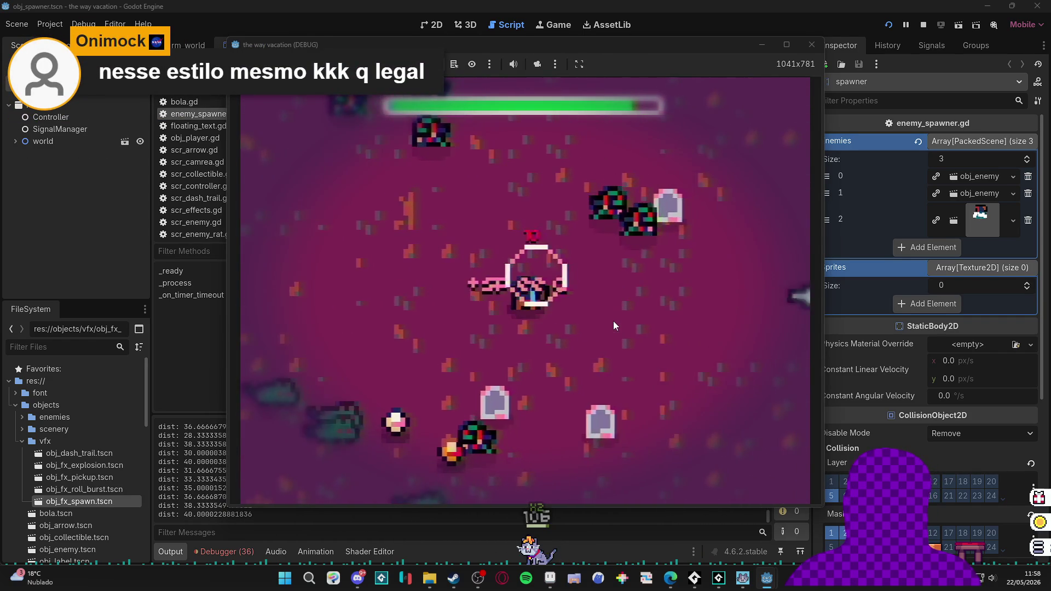
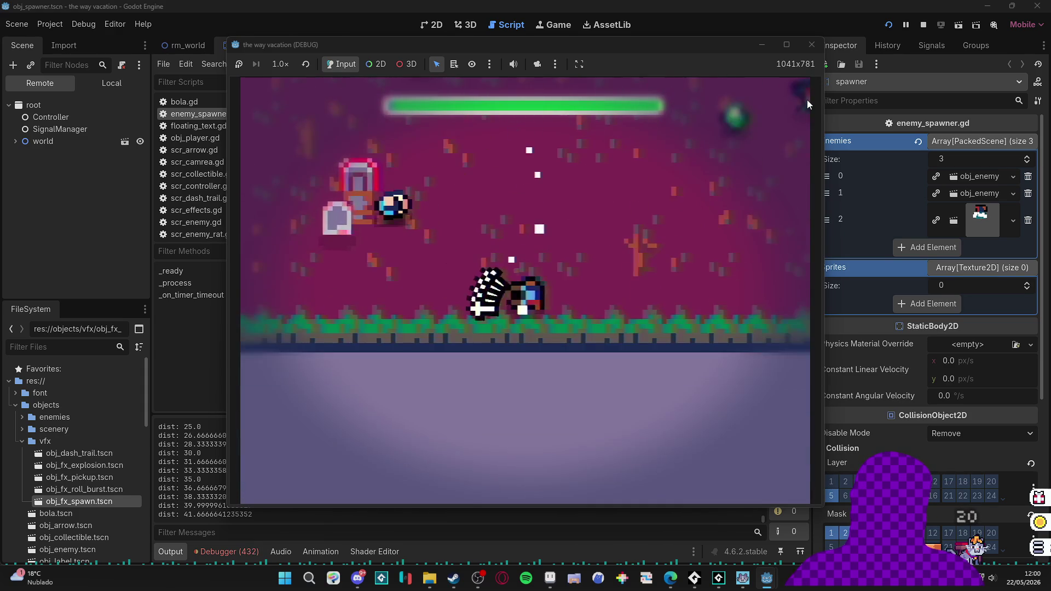
# Close the running Godot game window and switch back to Aseprite's Sprite-0007.
pyautogui.click(811, 46)
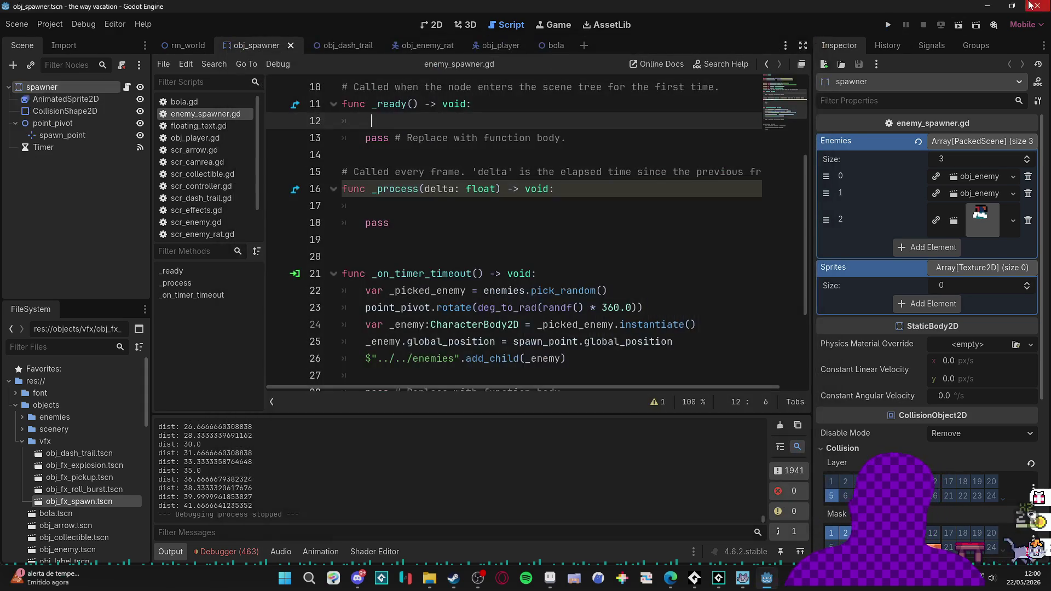
pyautogui.hotkey('alt', 'Tab')
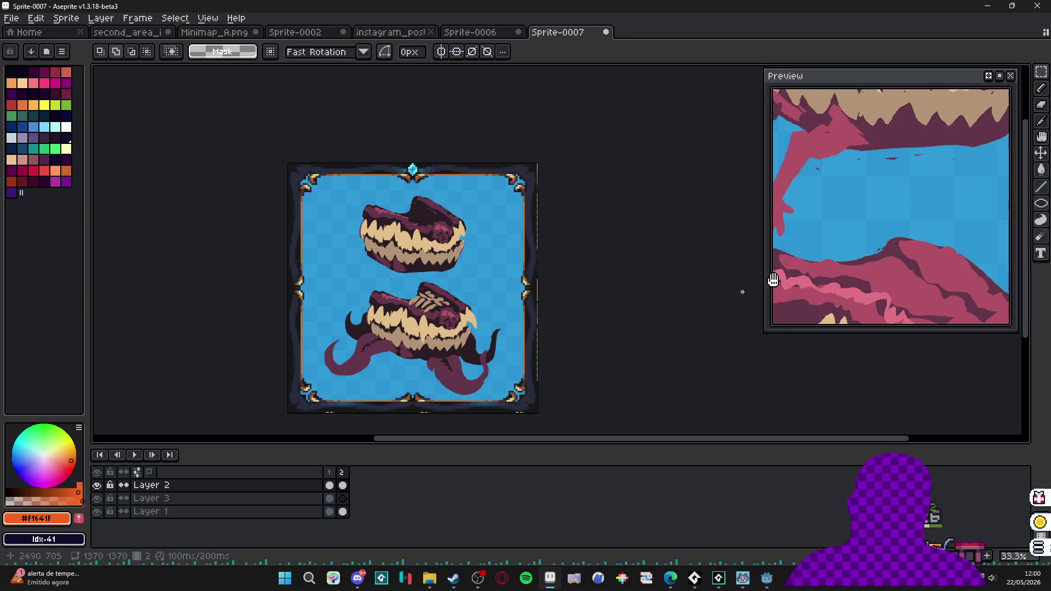
# Nudge frame 2's creature layer slightly left and down with the Move tool.
pyautogui.scroll(-1, 480, 300)
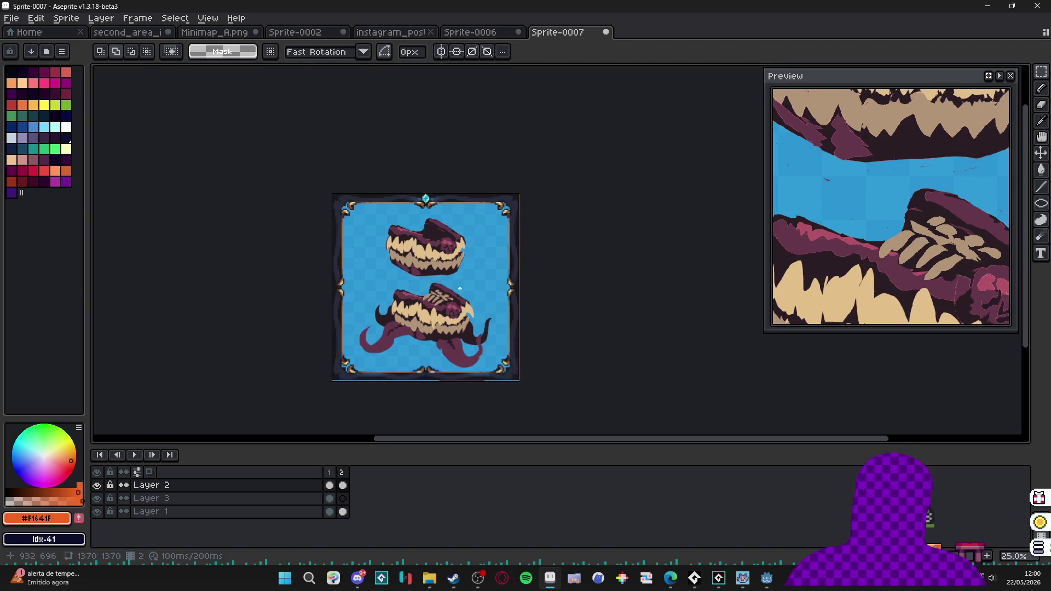
pyautogui.scroll(1, 427, 311)
pyautogui.press('v')
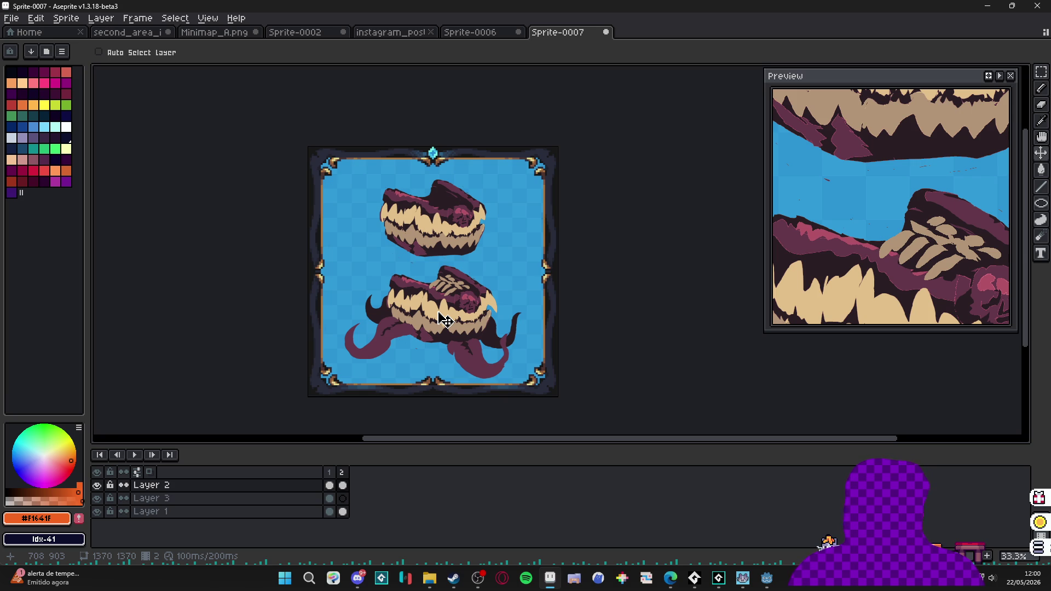
pyautogui.press('v')
pyautogui.moveTo(432, 233); pyautogui.dragTo(429, 236)
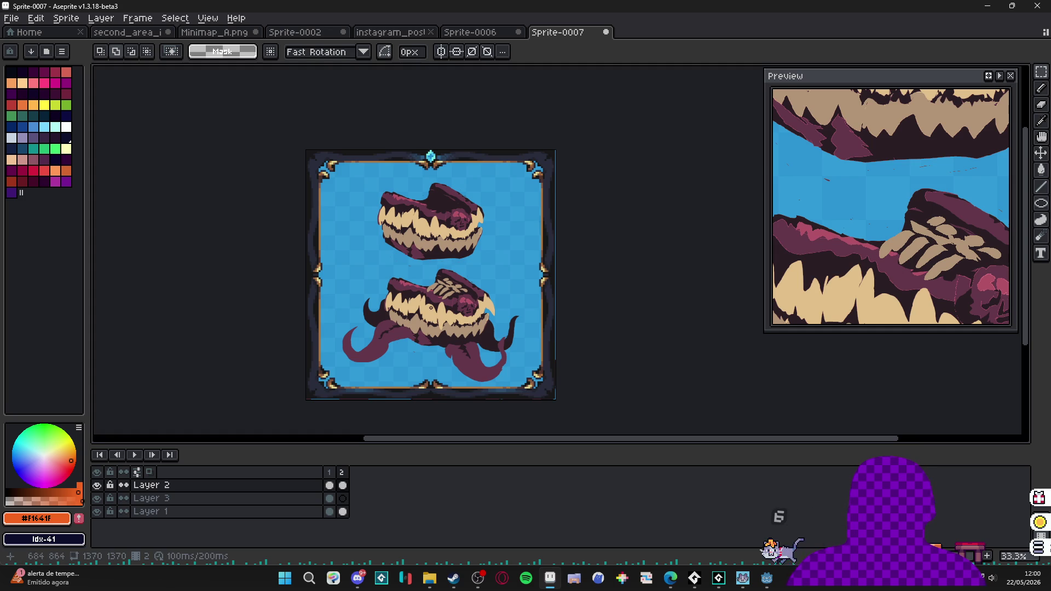
# Select the floating top jaw, raise it about 17 px, and commit.
pyautogui.scroll(1, 433, 214)
pyautogui.moveTo(281, 118); pyautogui.dragTo(566, 280)
pyautogui.moveTo(466, 223); pyautogui.dragTo(465, 209)
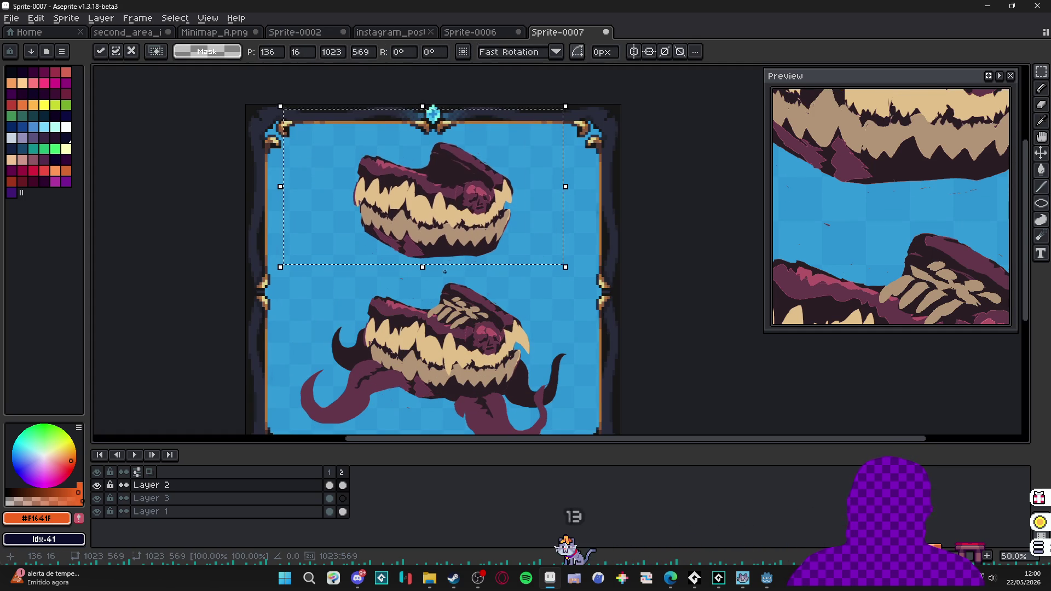
pyautogui.scroll(-1, 466, 209)
pyautogui.click(479, 359)
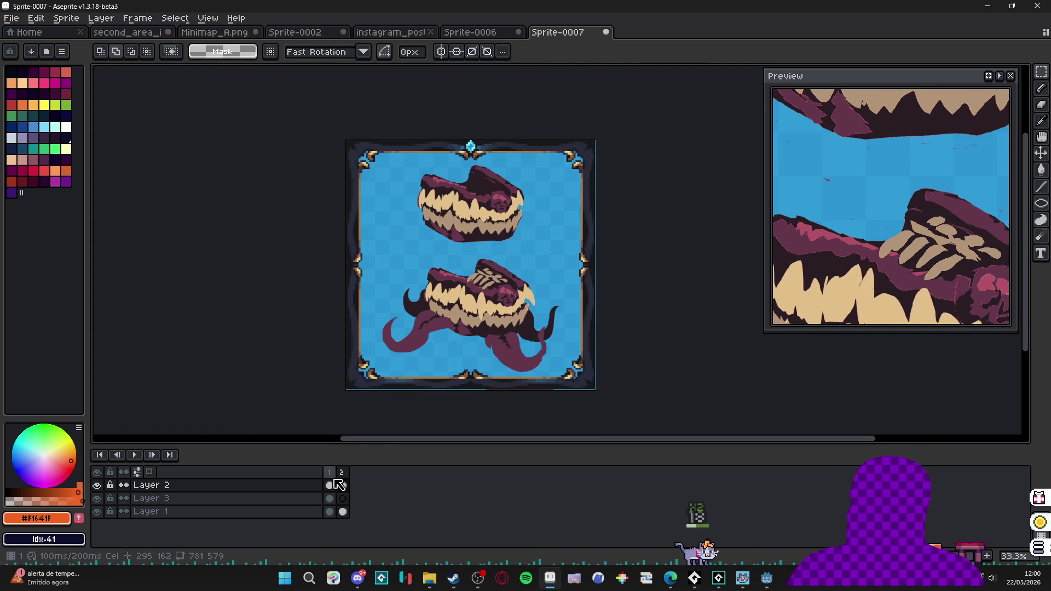
# Compare frame 2 against frame 1, then add a new third frame.
pyautogui.click(329, 472)
pyautogui.click(341, 472)
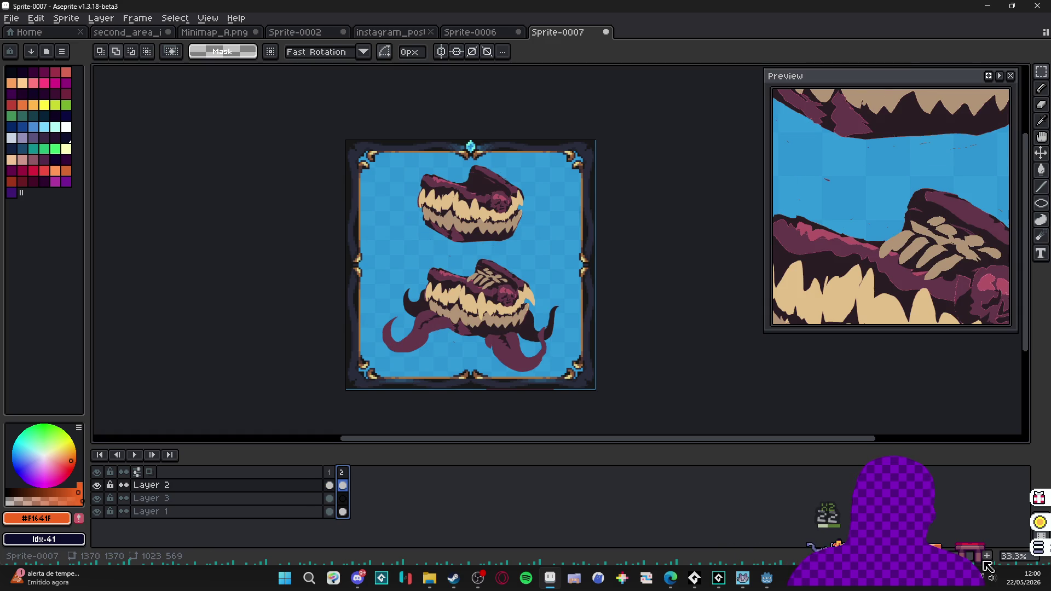
pyautogui.hotkey('alt', 'n')
# Clear the copied monsters from frame 3 and bring up the Sprite-0006 monster sheet.
pyautogui.hotkey('ctrl', 'a')
pyautogui.press('Delete')
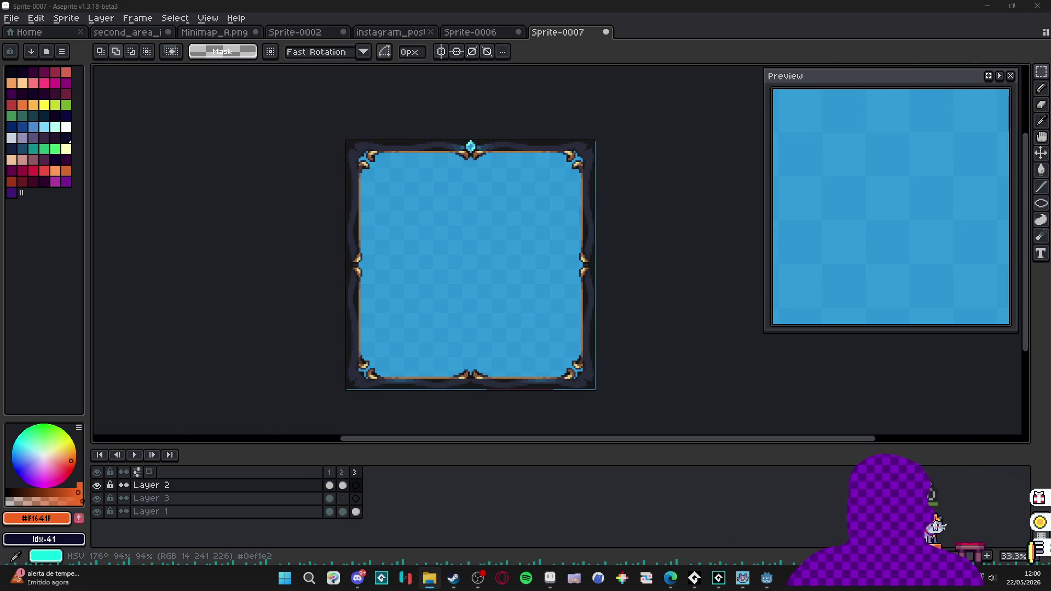
pyautogui.click(465, 32)
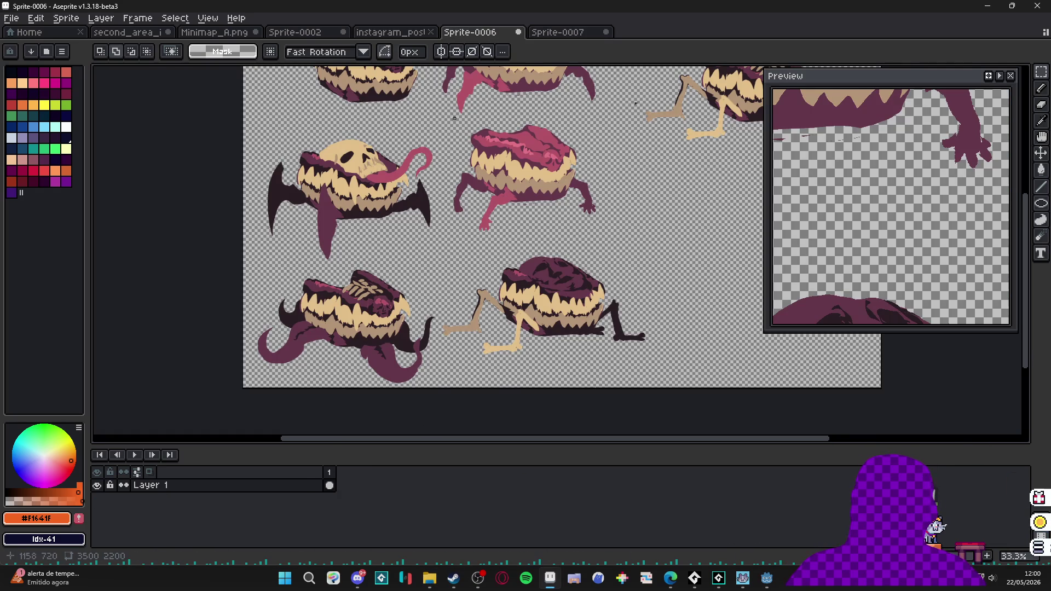
pyautogui.scroll(3, 429, 87)
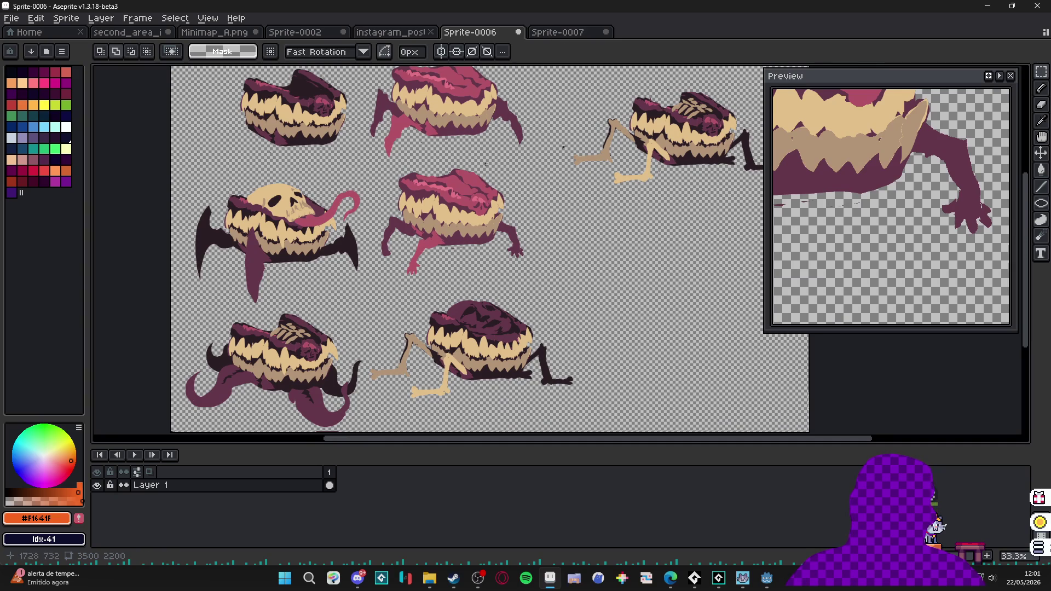
pyautogui.scroll(2, 500, 127)
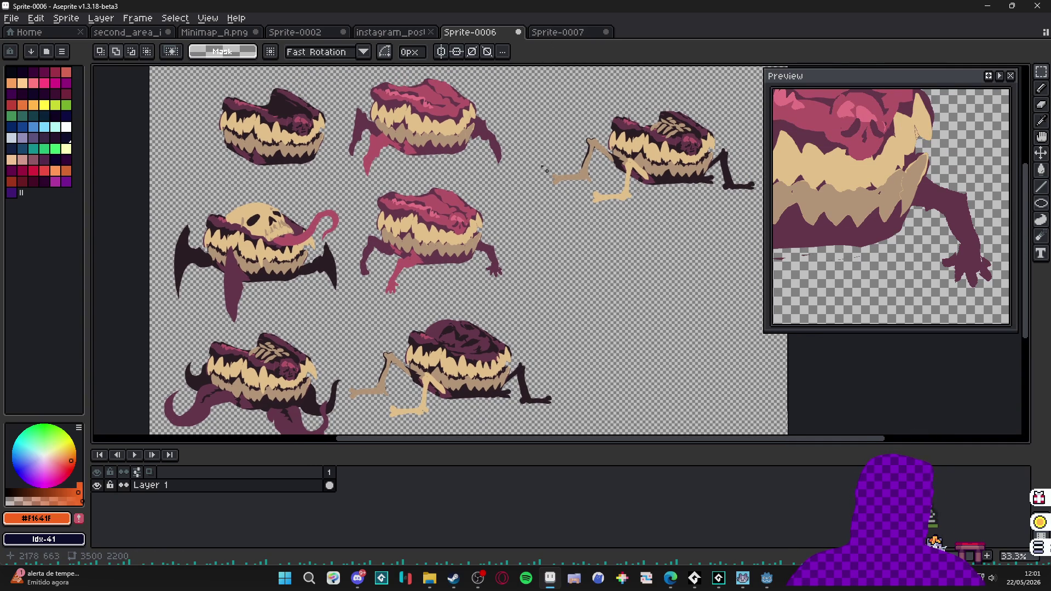
# Marquee-select the bone-legged monster and its trailing leg on Sprite-0006.
pyautogui.press('v')
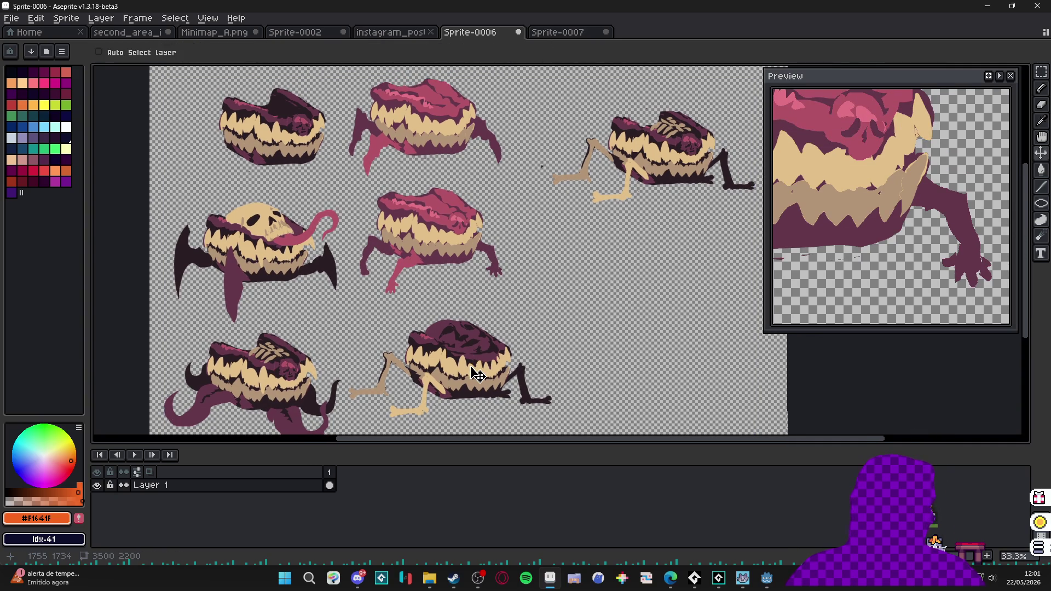
pyautogui.press('m')
pyautogui.moveTo(557, 412); pyautogui.dragTo(576, 425)
pyautogui.moveTo(374, 379); pyautogui.dragTo(343, 410)
# Paste the monster into frame 3 of Sprite-0007 and place it in the upper half.
pyautogui.click(557, 32)
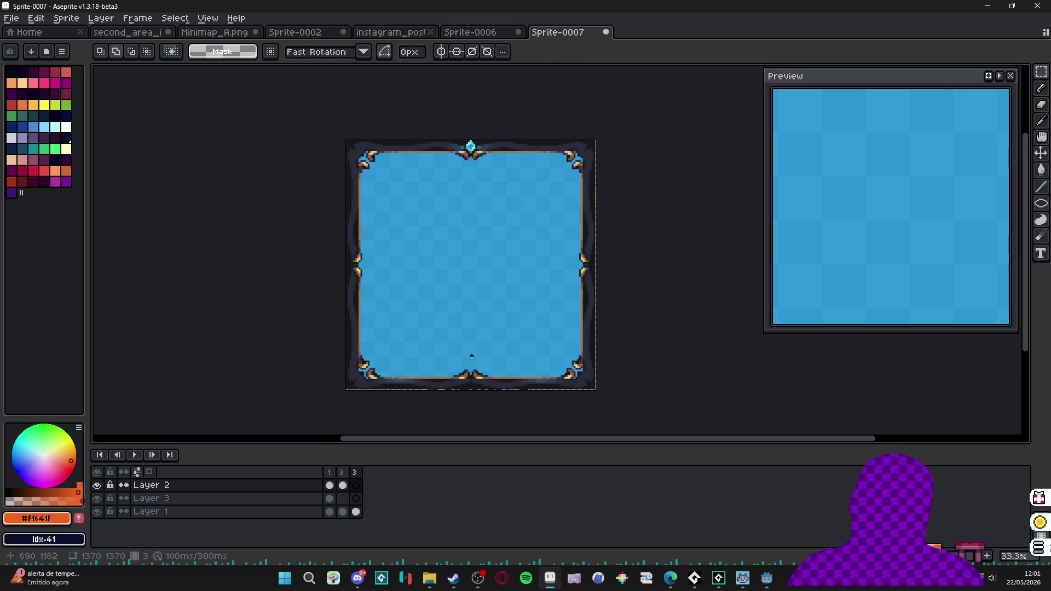
pyautogui.hotkey('ctrl', 'v')
pyautogui.moveTo(598, 274)
pyautogui.mouseDown()
pyautogui.moveTo(501, 267)
pyautogui.moveTo(477, 233)
pyautogui.mouseUp()
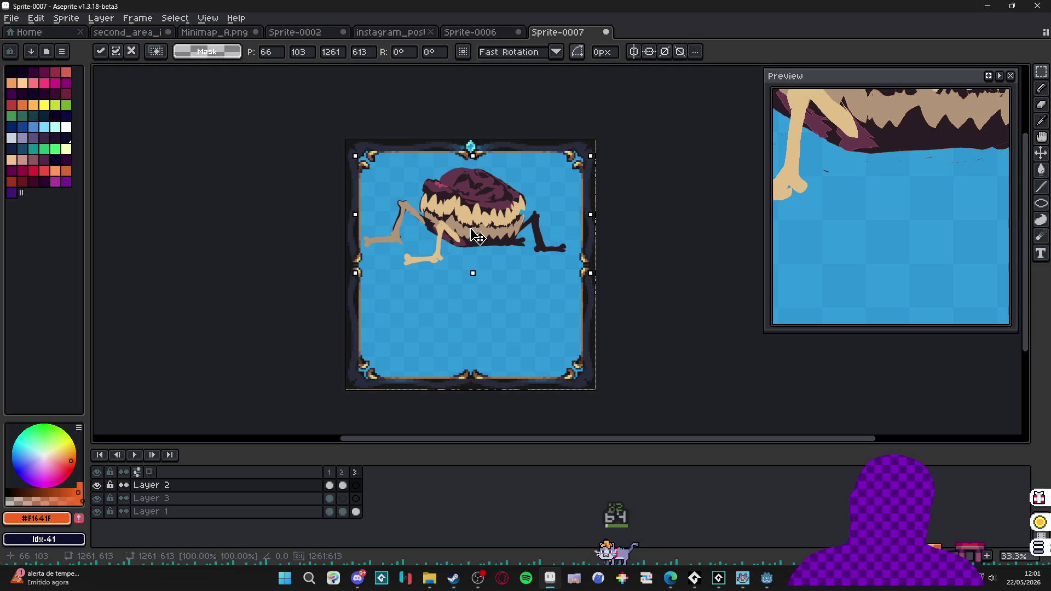
pyautogui.press('Return')
# Select the right bone-legged monster on the Sprite-0006 sheet for the card.
pyautogui.click(505, 32)
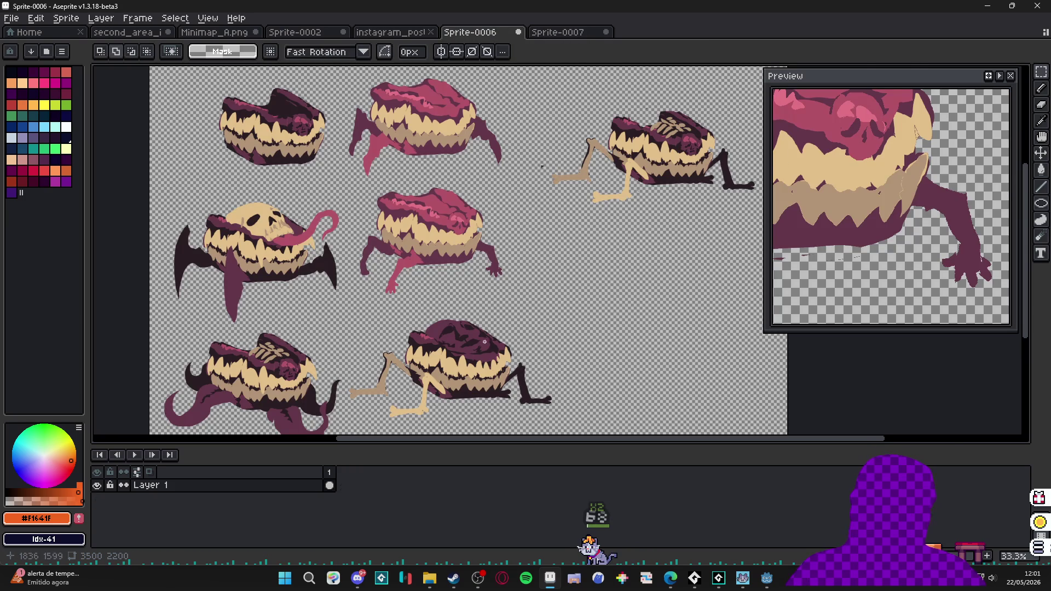
pyautogui.hscroll(3, 483, 341)
pyautogui.moveTo(409, 124)
pyautogui.mouseDown()
pyautogui.moveTo(591, 263)
pyautogui.moveTo(639, 280)
pyautogui.mouseUp()
pyautogui.click(558, 32)
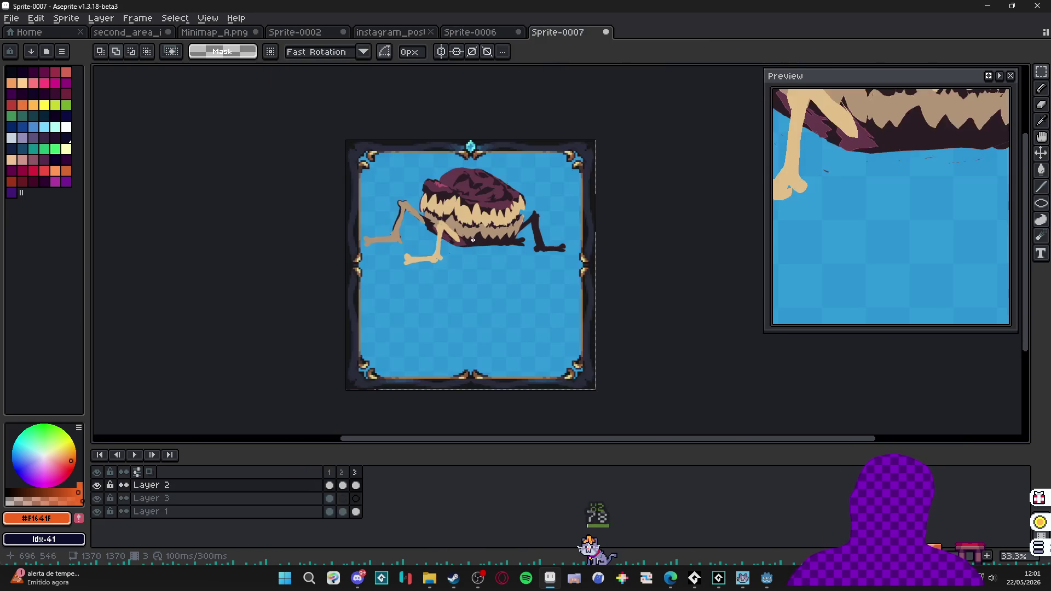
# Paste the second monster into frame 3's lower half and shift it slightly left.
pyautogui.hotkey('ctrl', 'v')
pyautogui.moveTo(698, 267)
pyautogui.mouseDown()
pyautogui.moveTo(438, 328)
pyautogui.moveTo(453, 348)
pyautogui.mouseUp()
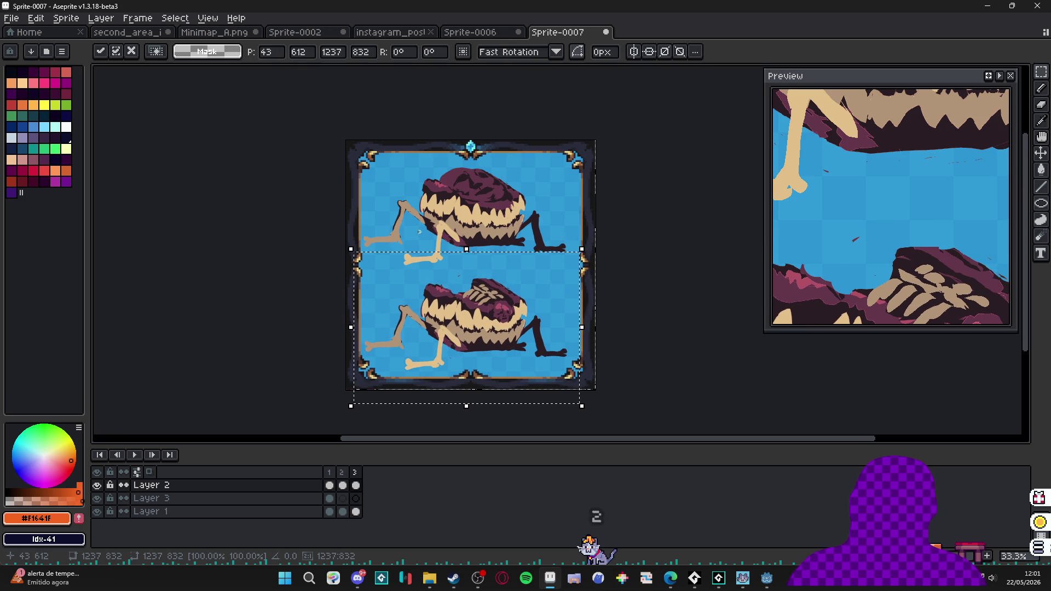
pyautogui.press('Return')
pyautogui.moveTo(328, 269); pyautogui.dragTo(652, 387)
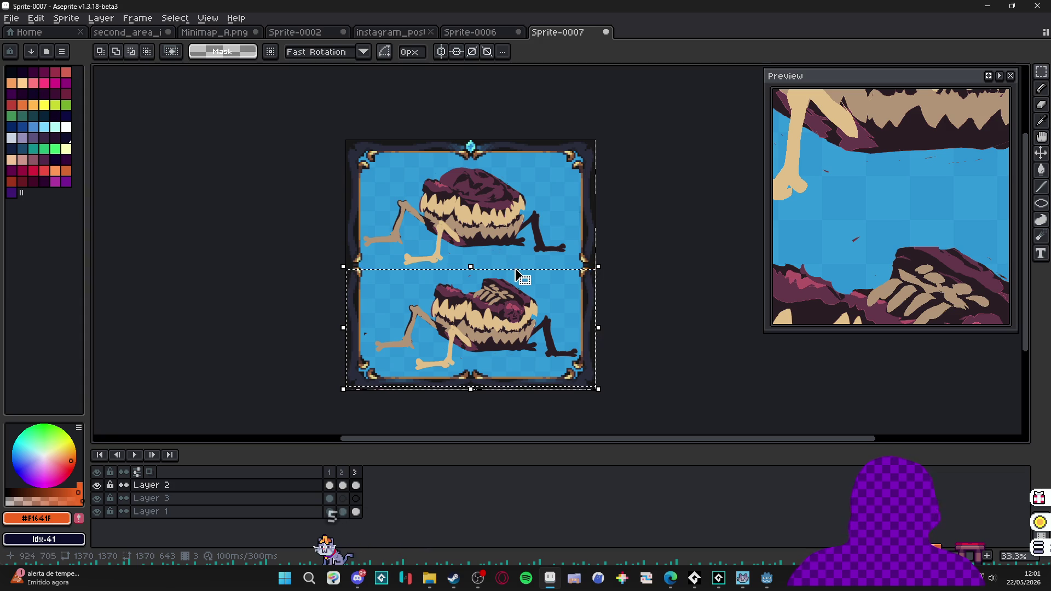
pyautogui.moveTo(511, 296); pyautogui.dragTo(490, 322)
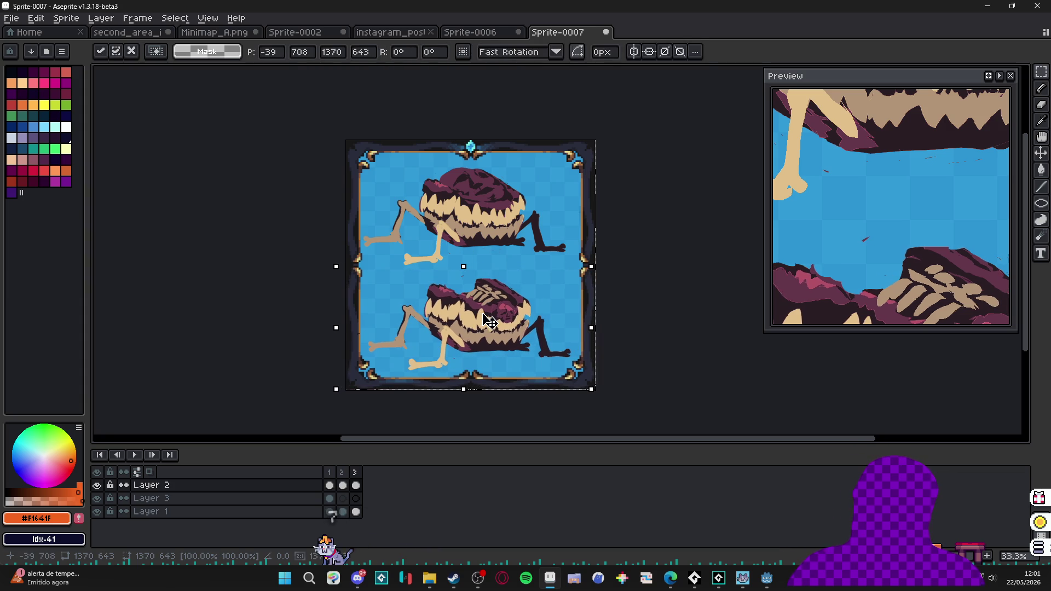
pyautogui.press('Return')
# Adjust the upper monster's position and deselect to commit both monsters.
pyautogui.press('b')
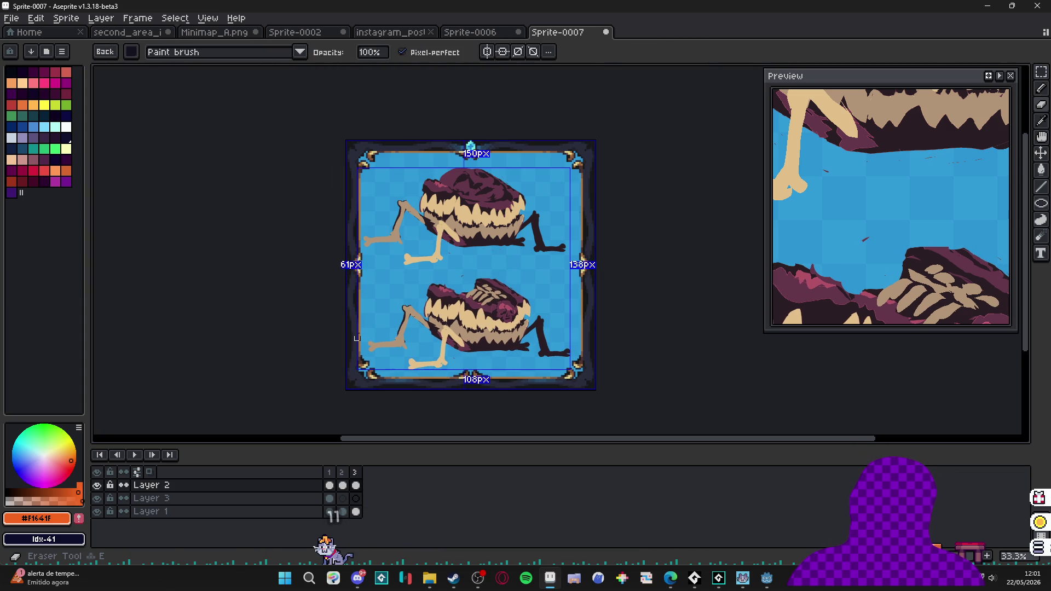
pyautogui.scroll(3, 357, 338)
pyautogui.press('b')
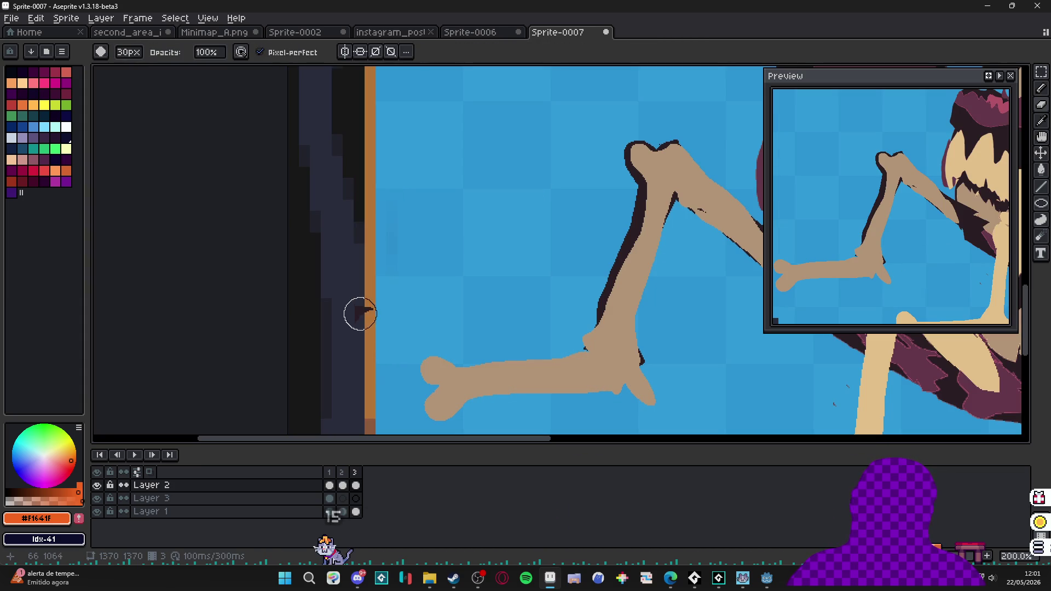
pyautogui.scroll(-5, 358, 307)
pyautogui.scroll(2, 438, 252)
pyautogui.press('v')
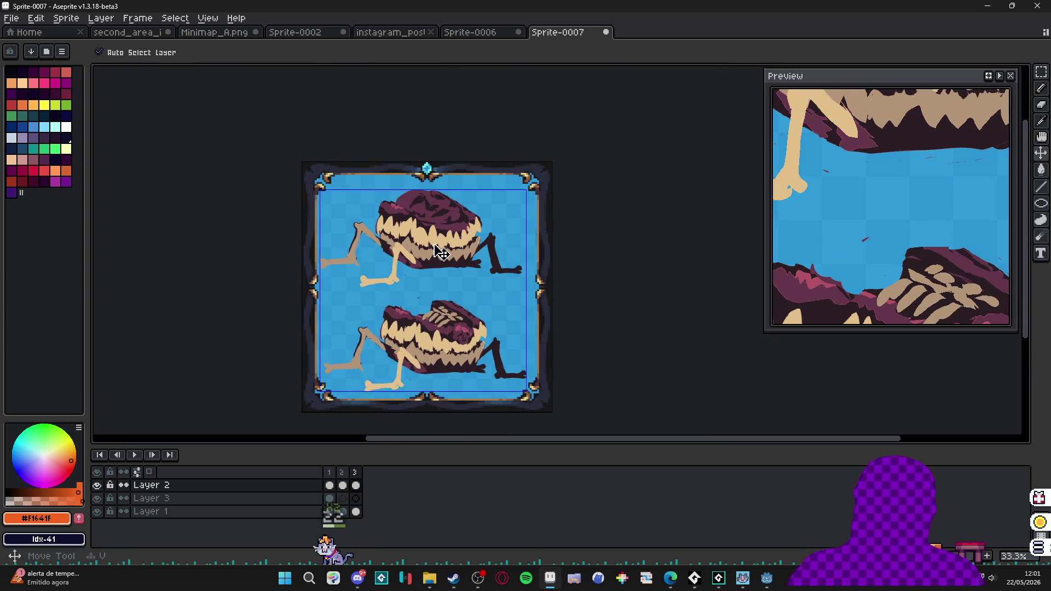
pyautogui.press('m')
pyautogui.moveTo(268, 167)
pyautogui.mouseDown()
pyautogui.moveTo(582, 299)
pyautogui.moveTo(527, 296)
pyautogui.mouseUp()
pyautogui.click(515, 241)
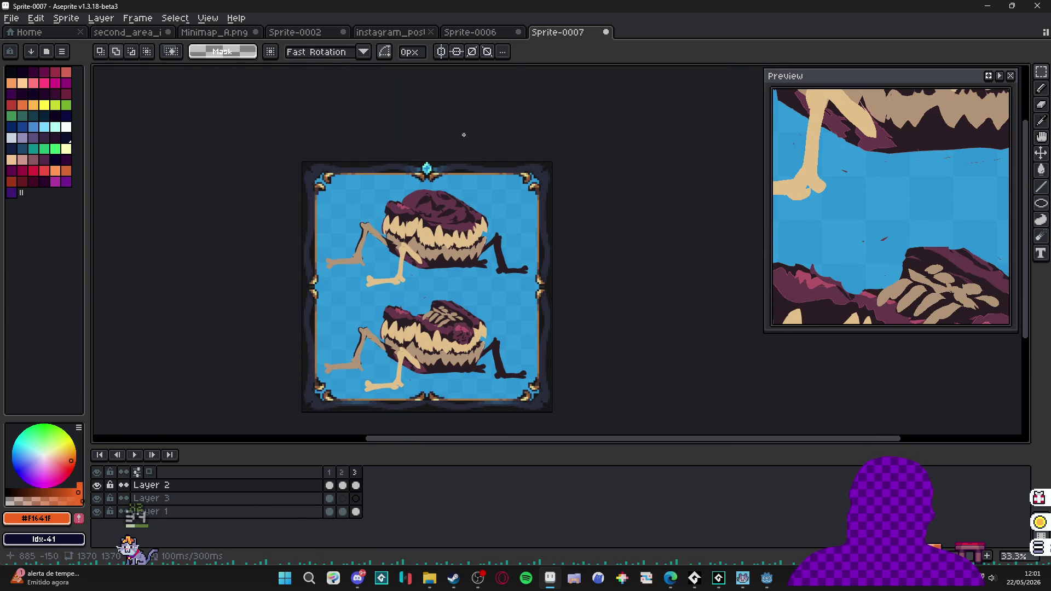
# Cut the whole frame's monsters, then close Sprite-0006 without saving.
pyautogui.hotkey('ctrl', 'a')
pyautogui.hotkey('ctrl', 'x')
pyautogui.click(492, 36)
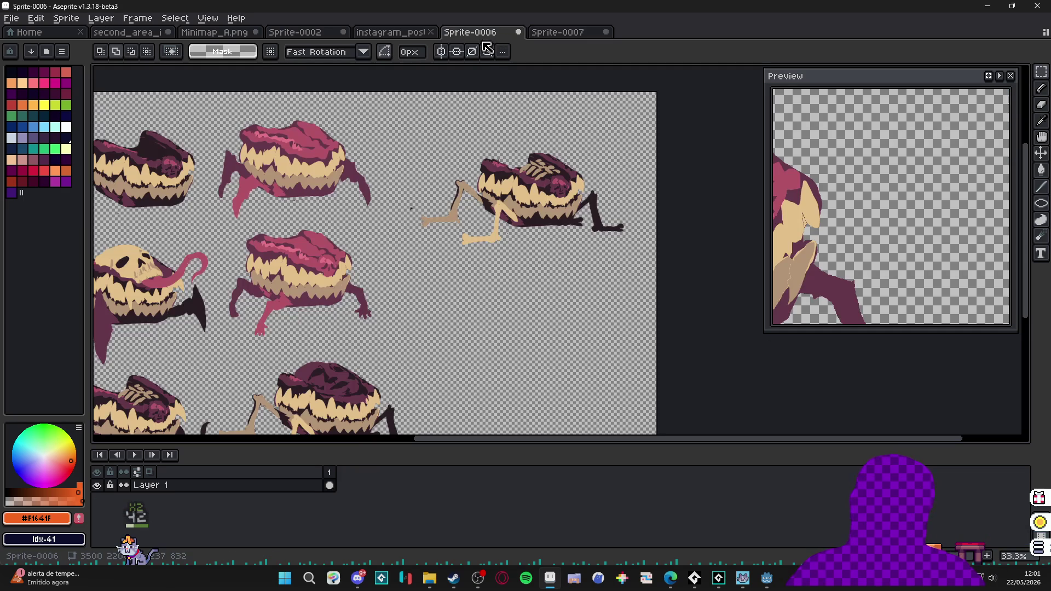
pyautogui.click(518, 33)
pyautogui.click(526, 313)
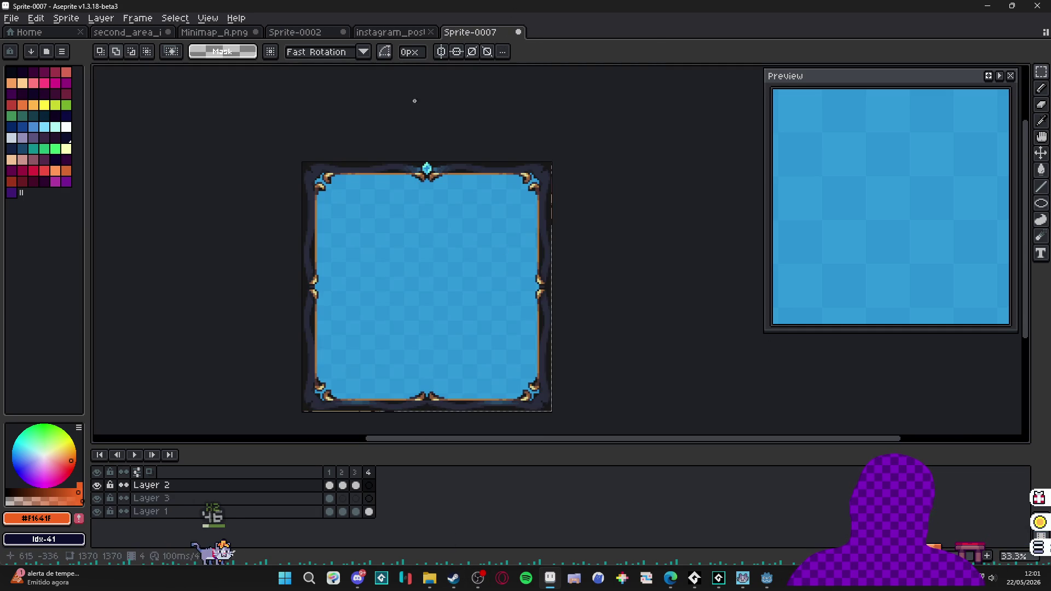
# Glance at the instagram_post sprite, then bring up File Explorer maximized.
pyautogui.click(386, 33)
pyautogui.click(465, 33)
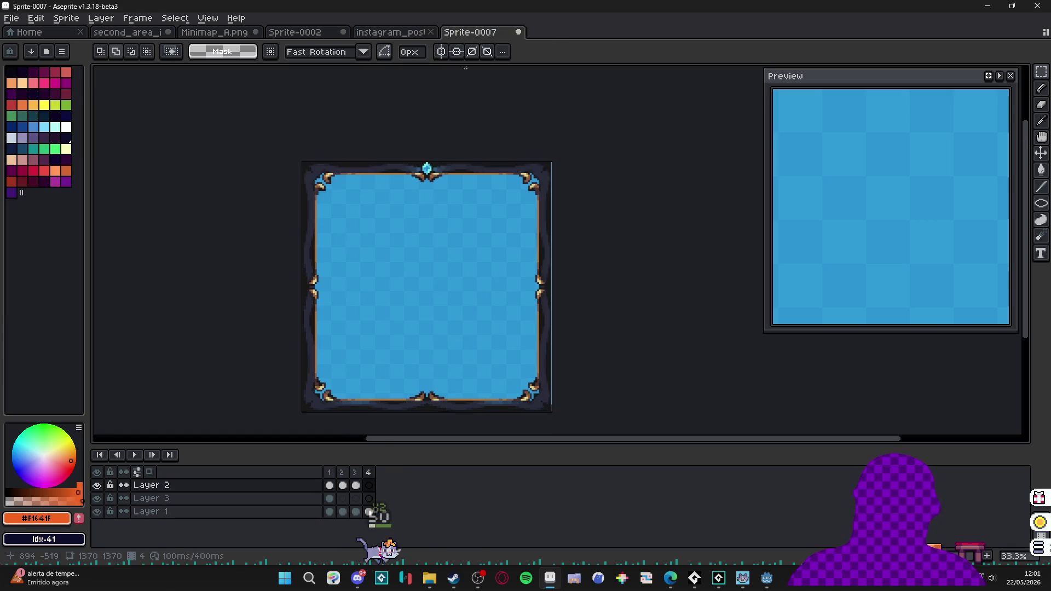
pyautogui.hotkey('alt', 'Tab')
pyautogui.doubleClick(580, 6)
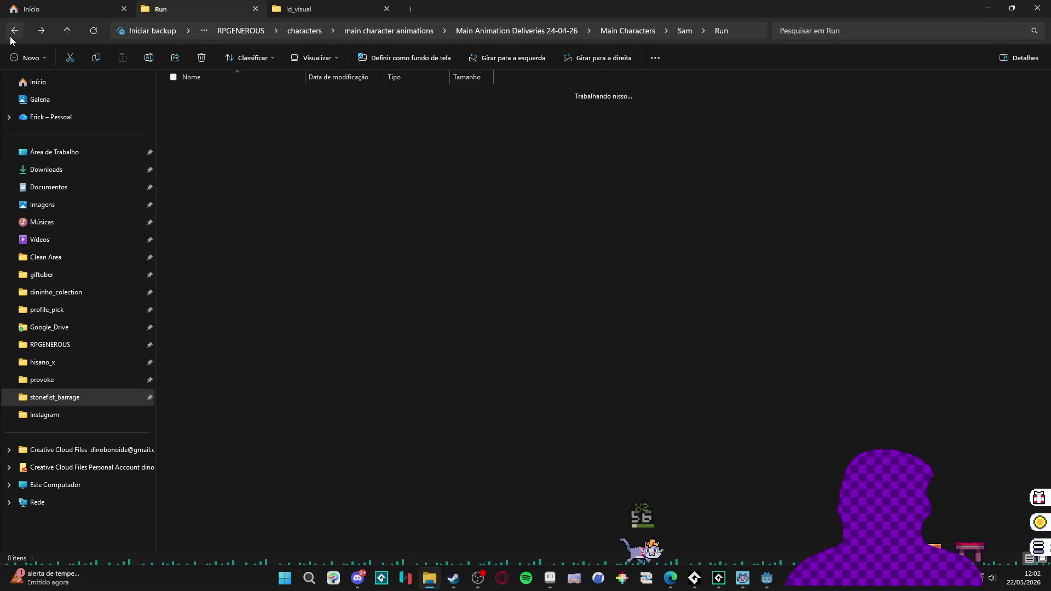
# Browse through the Sam, id_visual and stonefist_barrage folders to the RPGENEROUS project folder.
pyautogui.click(10, 36)
pyautogui.click(300, 11)
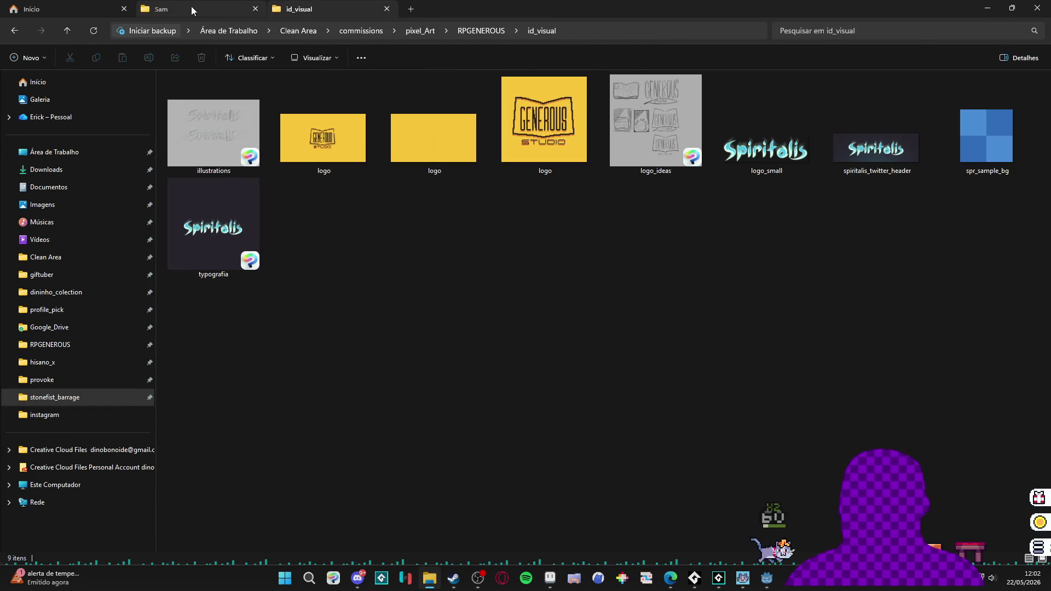
pyautogui.click(192, 10)
pyautogui.click(68, 397)
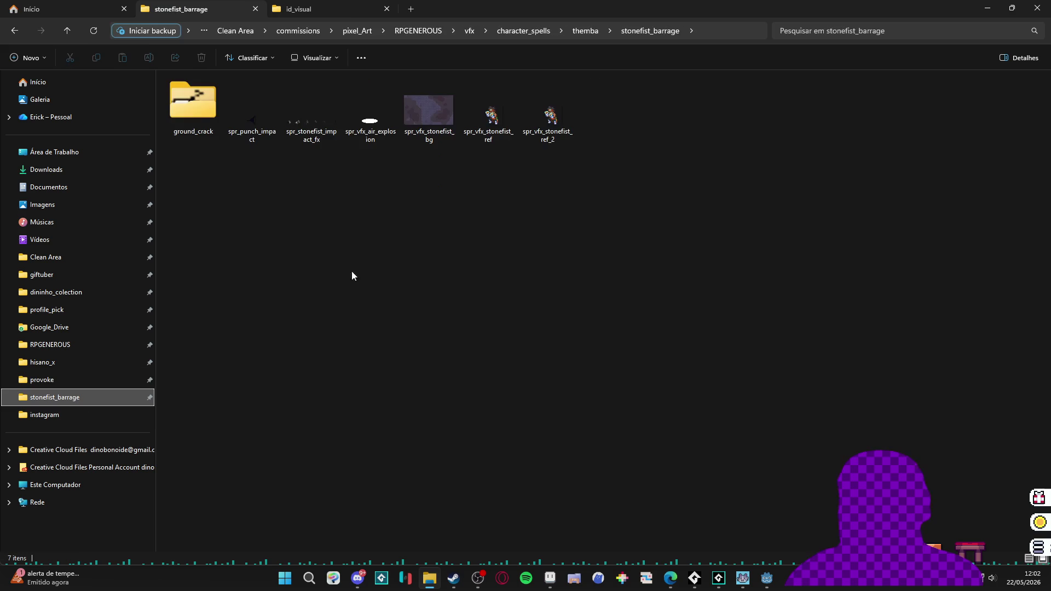
pyautogui.click(589, 33)
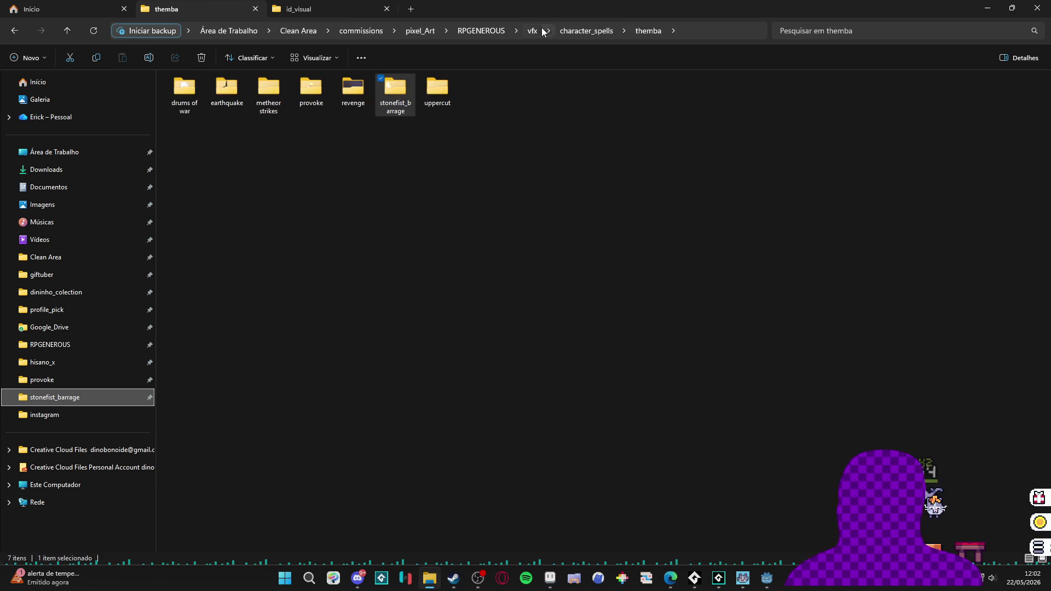
pyautogui.click(487, 32)
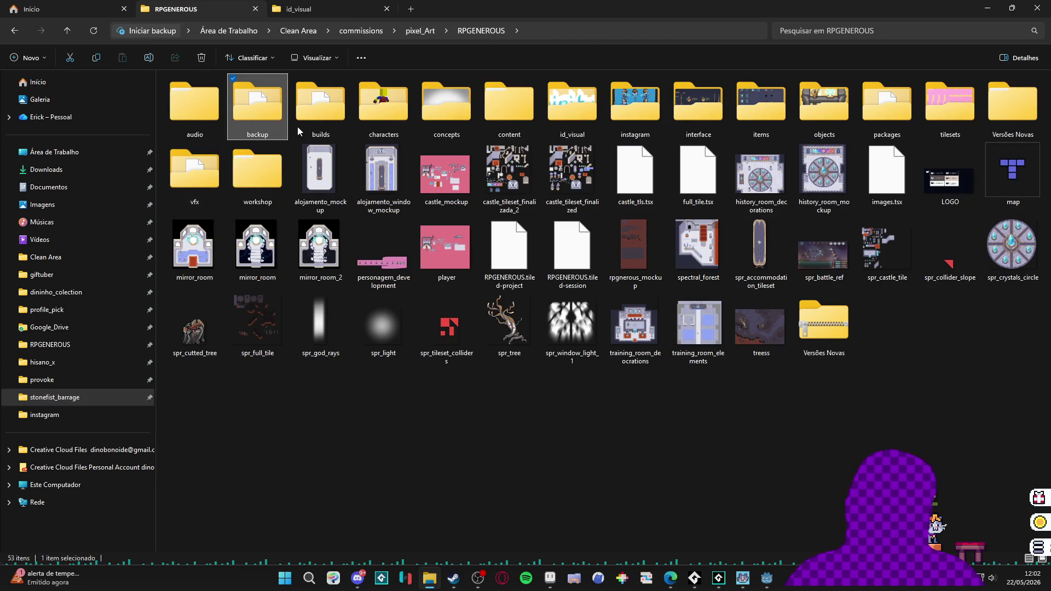
# Open characters > monsters and open the monstro_boca toothy monster sprite.
pyautogui.doubleClick(362, 117)
pyautogui.write('mo')
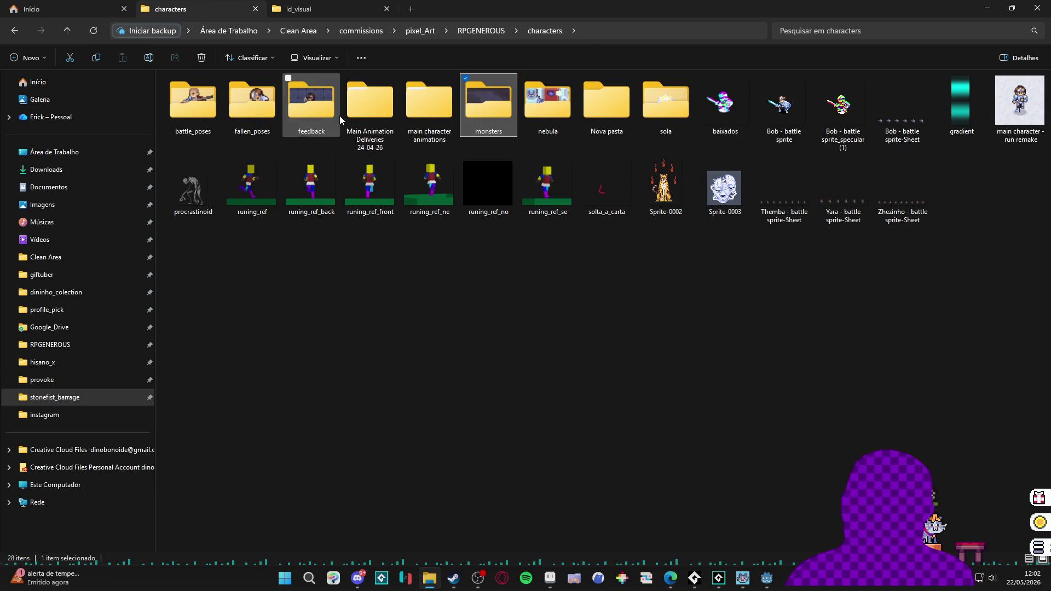
pyautogui.press('Return')
pyautogui.doubleClick(261, 124)
# Marquee-select and copy the mouth creature on Layer 5, then return to Sprite-0007.
pyautogui.scroll(4, 558, 274)
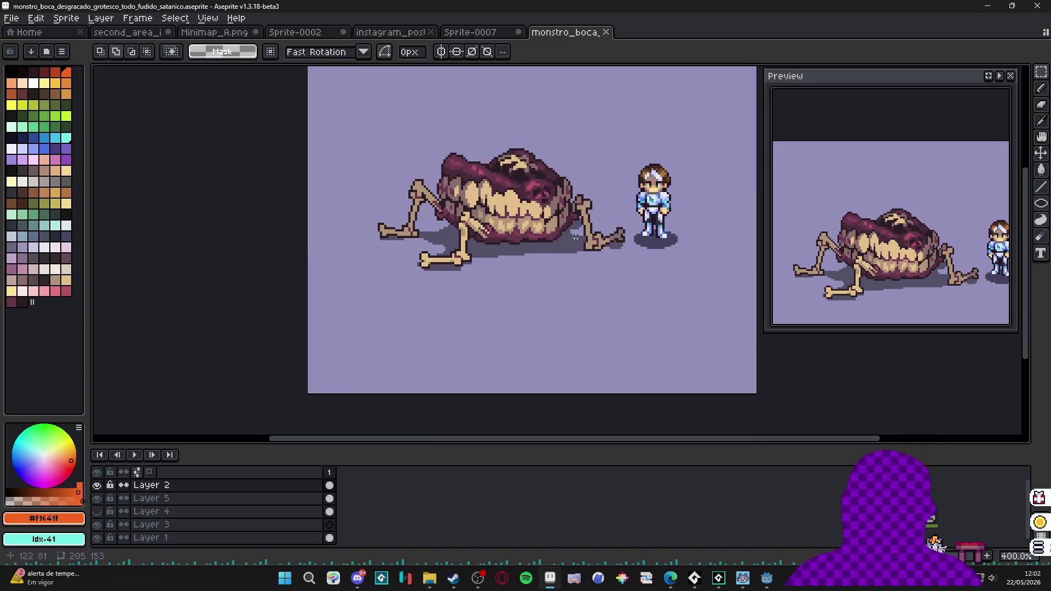
pyautogui.press('v')
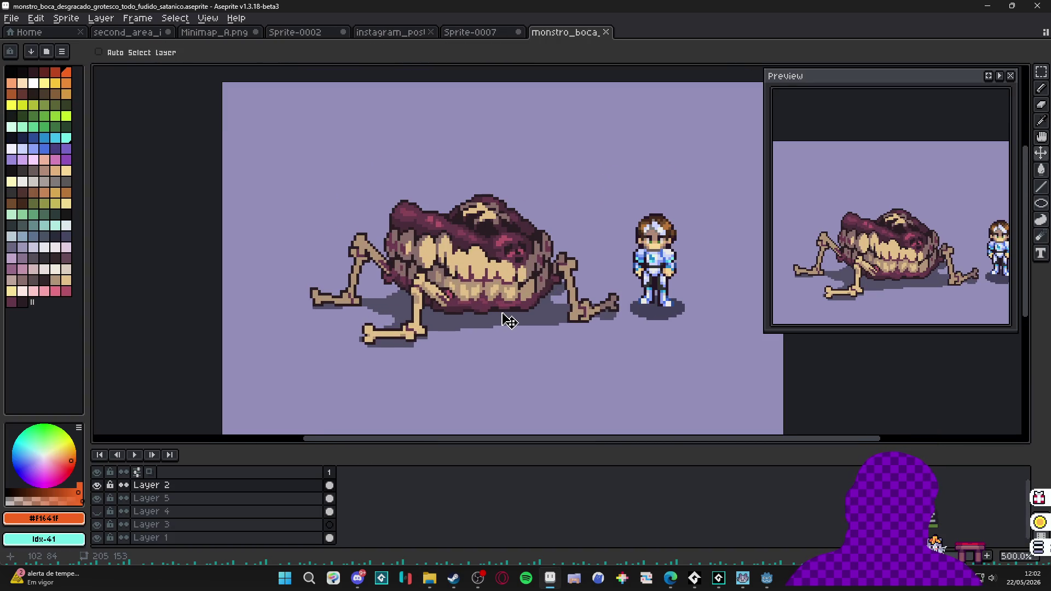
pyautogui.keyDown('ctrl'); pyautogui.click(523, 322); pyautogui.keyUp('ctrl')
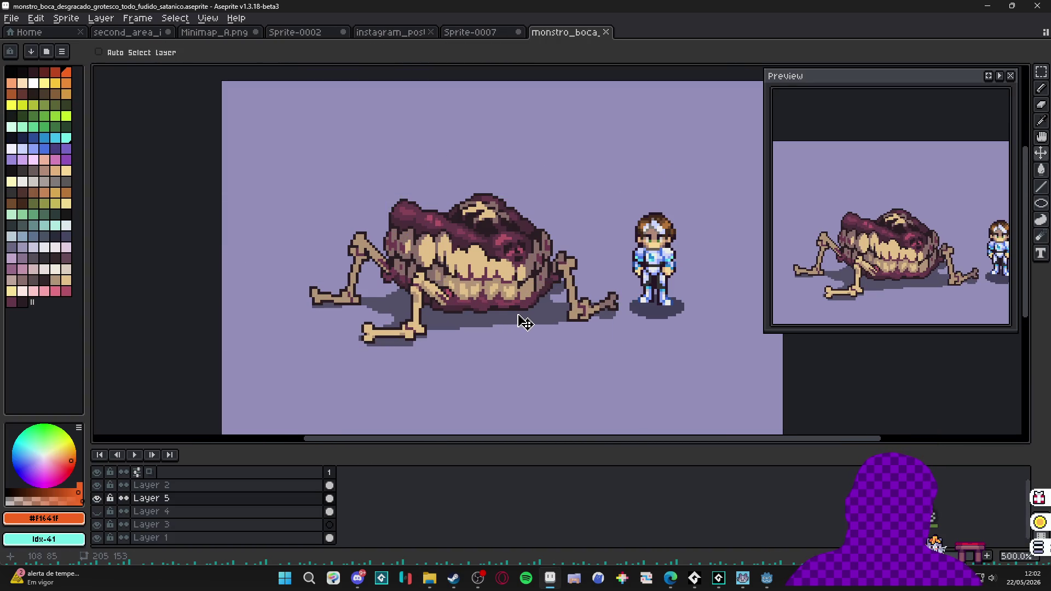
pyautogui.press('m')
pyautogui.moveTo(280, 159)
pyautogui.mouseDown()
pyautogui.moveTo(531, 352)
pyautogui.moveTo(624, 382)
pyautogui.mouseUp()
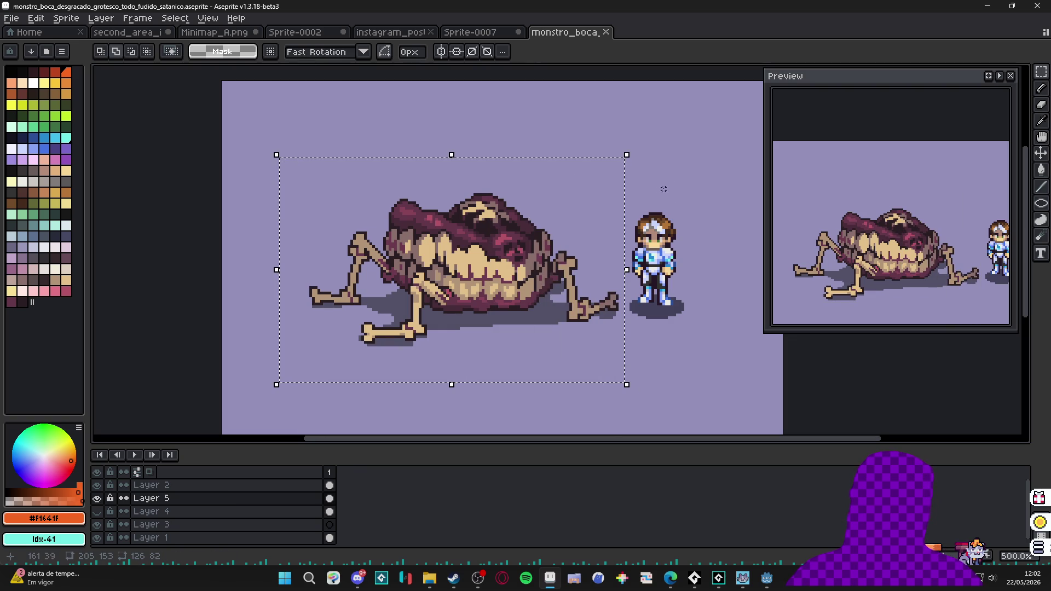
pyautogui.click(693, 159)
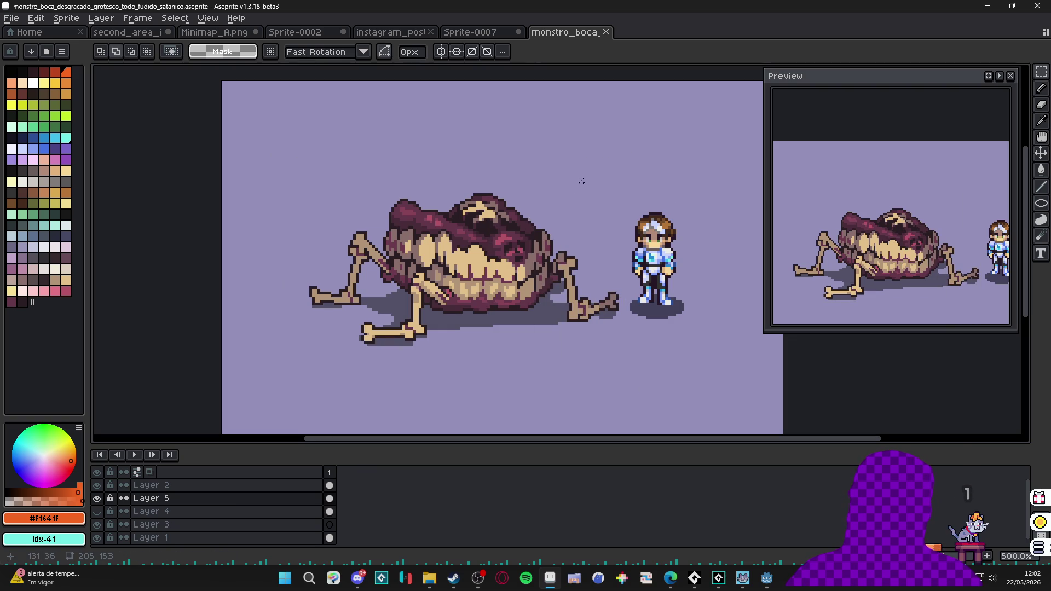
pyautogui.moveTo(624, 347); pyautogui.dragTo(277, 154)
pyautogui.click(472, 178)
pyautogui.click(482, 32)
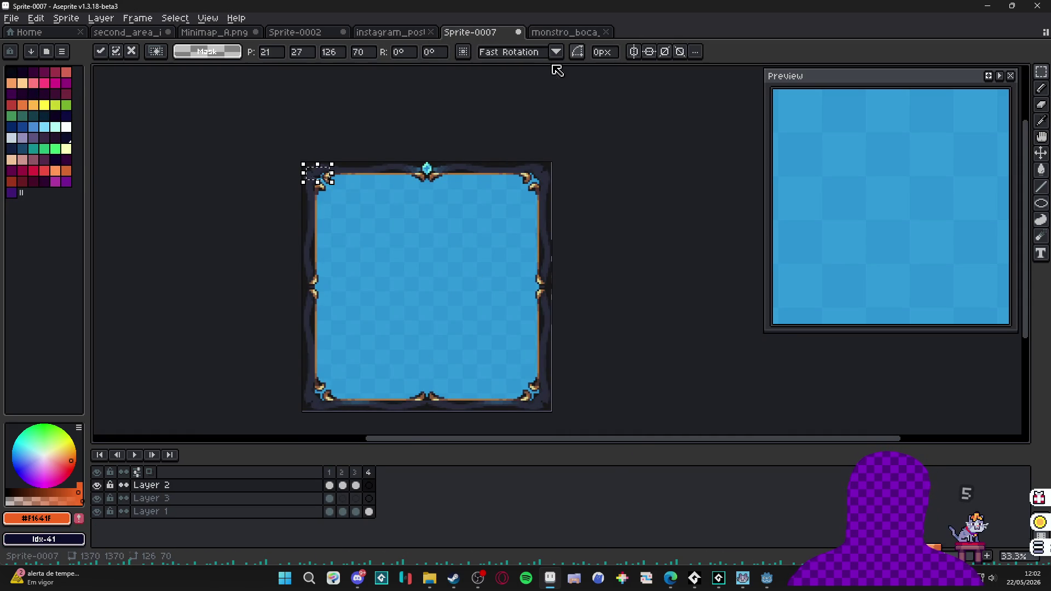
# Move the pasted piece to the card's centre and commit it.
pyautogui.scroll(2, 328, 176)
pyautogui.moveTo(334, 174); pyautogui.dragTo(490, 341)
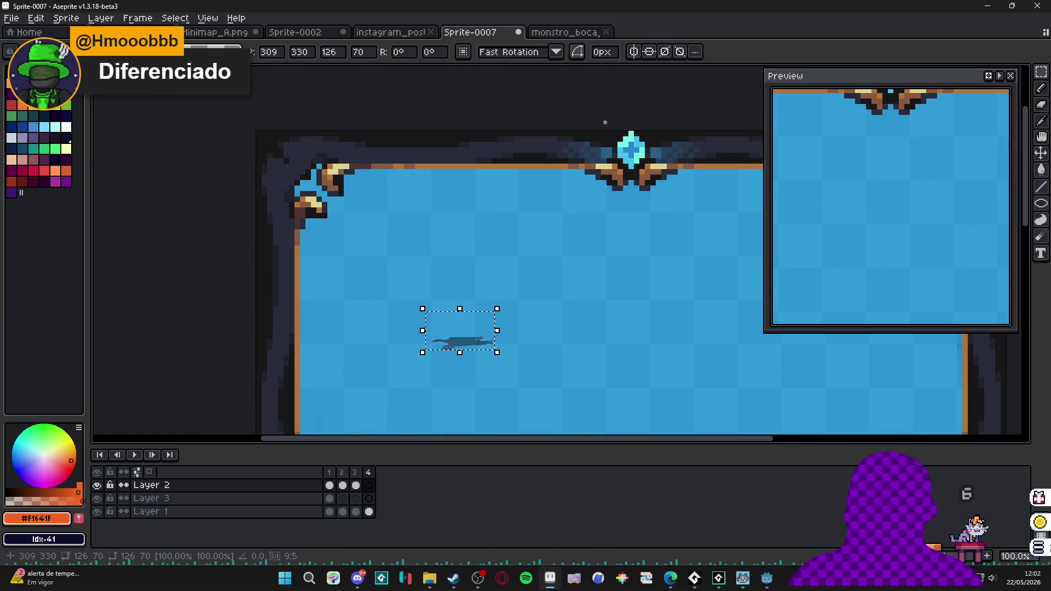
pyautogui.click(592, 162)
# In the monster file, merge Layer 2 down into Layer 5 and verify.
pyautogui.click(563, 32)
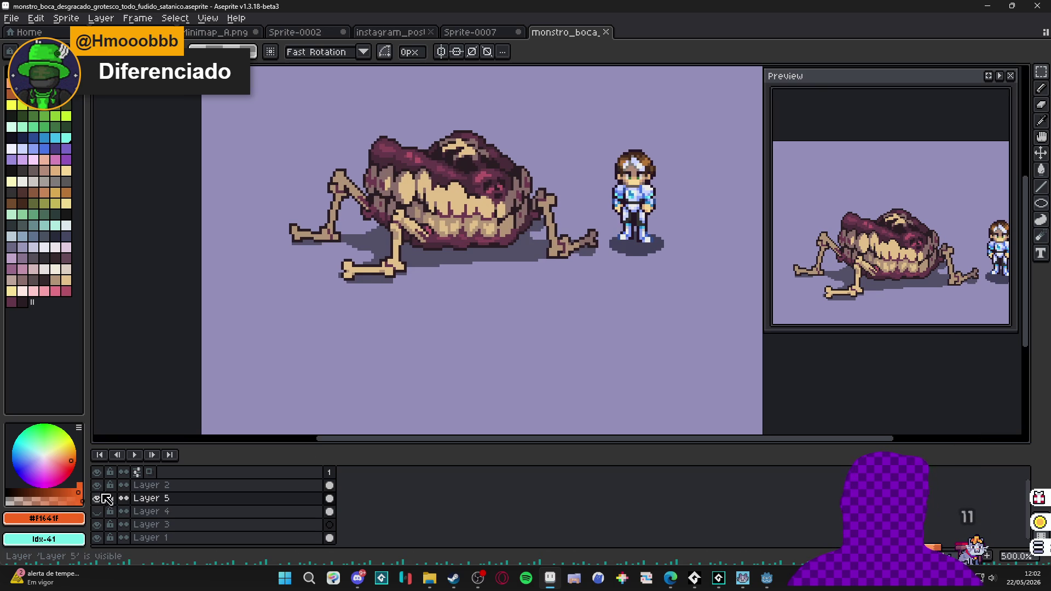
pyautogui.click(104, 497)
pyautogui.doubleClick(104, 497)
pyautogui.click(104, 497)
pyautogui.rightClick(170, 485)
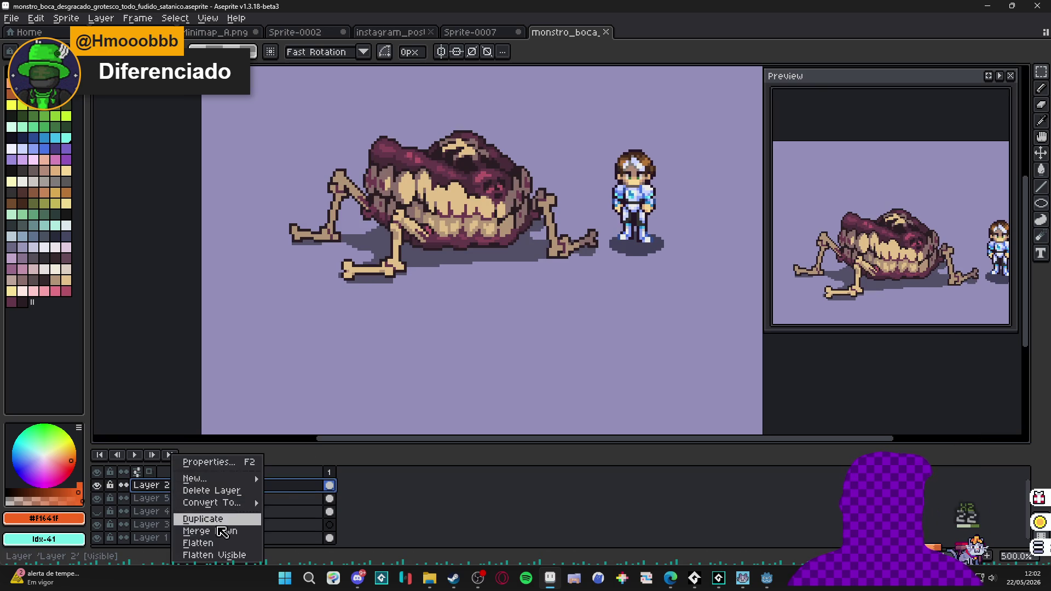
pyautogui.click(214, 531)
pyautogui.click(97, 485)
pyautogui.click(98, 485)
pyautogui.scroll(-2, 422, 238)
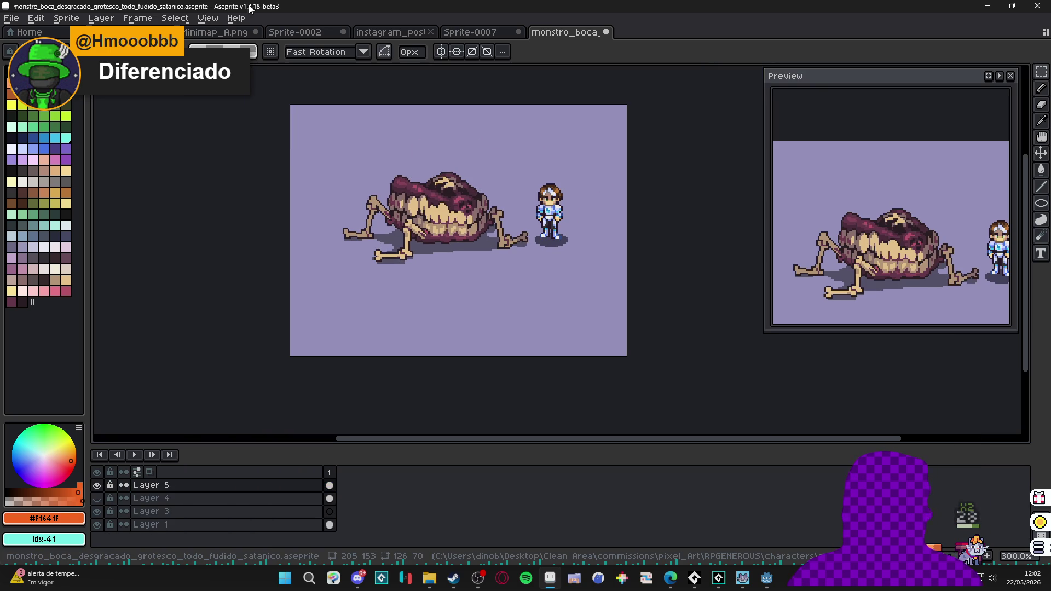
# Resize the monster sprite to 1000% (2050×1530) via Sprite Size.
pyautogui.click(66, 18)
pyautogui.click(87, 77)
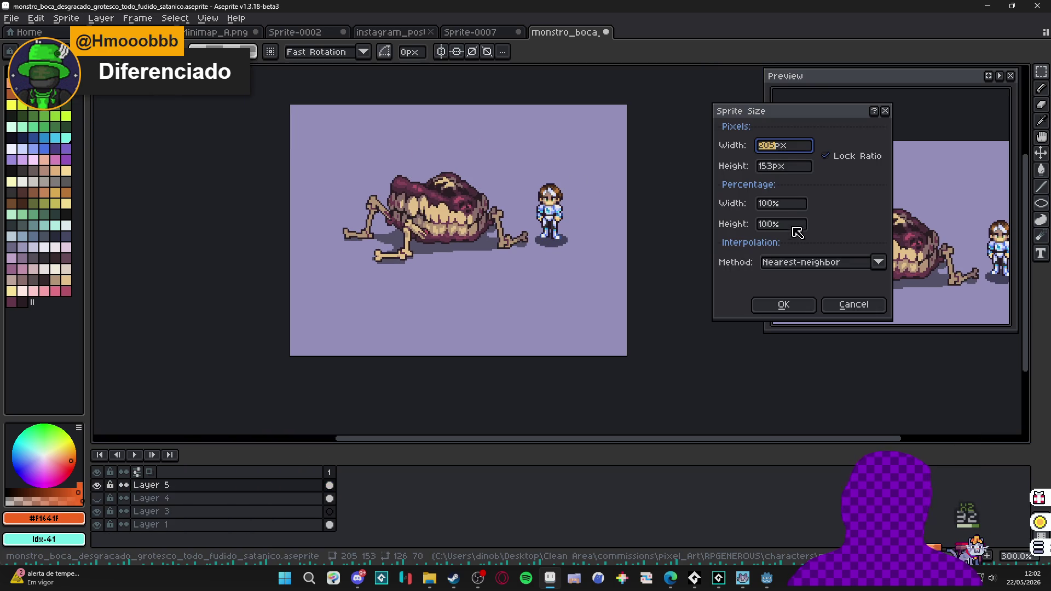
pyautogui.click(774, 209)
pyautogui.write('0')
pyautogui.press('Return')
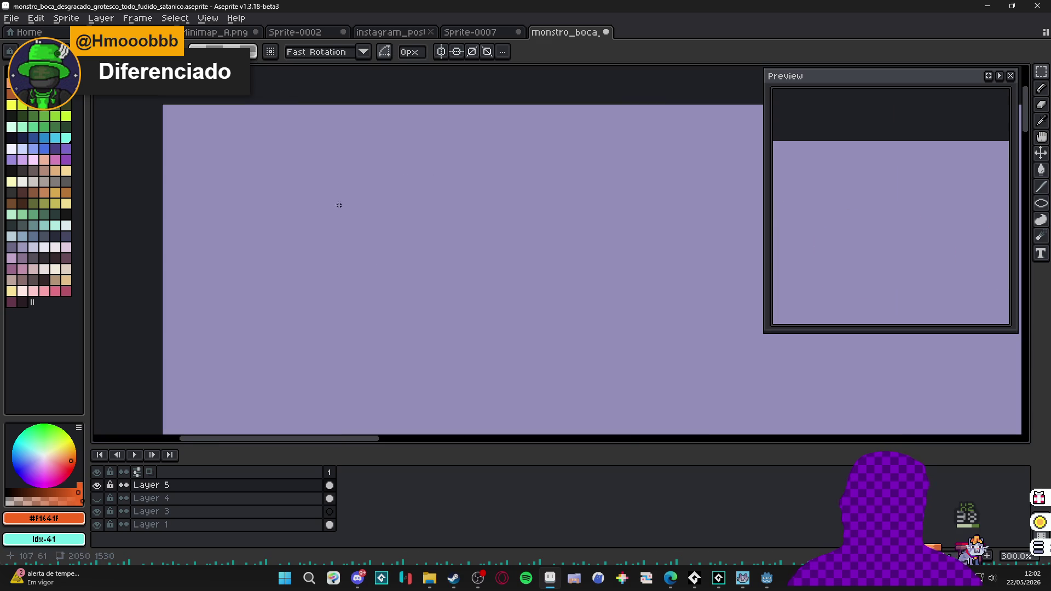
# Select the enlarged monster and return to the Sprite-0007 card.
pyautogui.scroll(-4, 369, 253)
pyautogui.moveTo(359, 231); pyautogui.dragTo(522, 353)
pyautogui.click(473, 41)
pyautogui.scroll(-4, 489, 285)
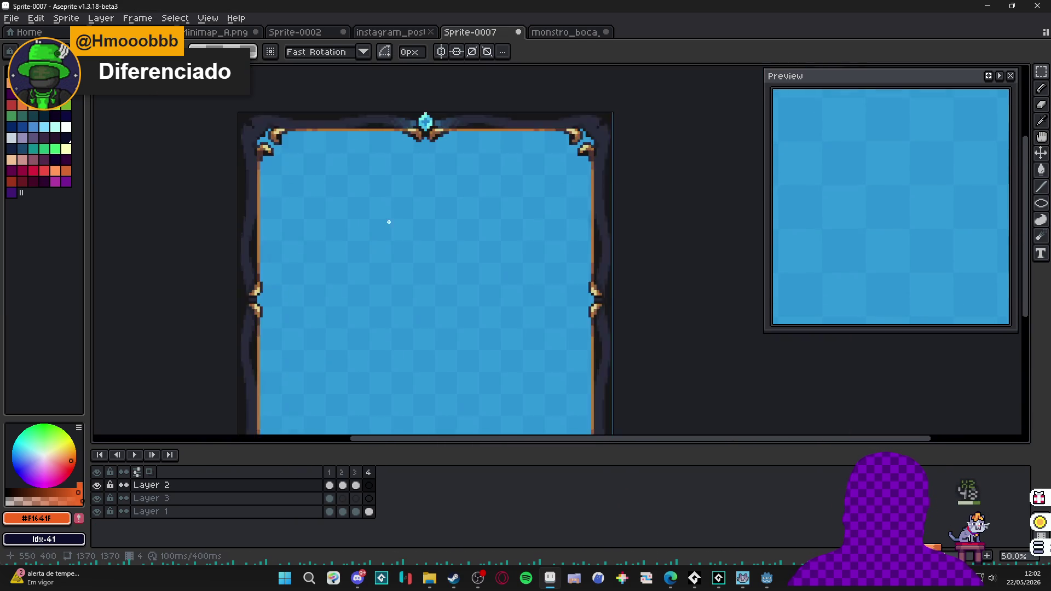
# Paste the enlarged toothy monster into frame 4 and centre it inside the blue frame.
pyautogui.hotkey('ctrl', 'v')
pyautogui.moveTo(489, 285); pyautogui.dragTo(447, 287)
pyautogui.press('Return')
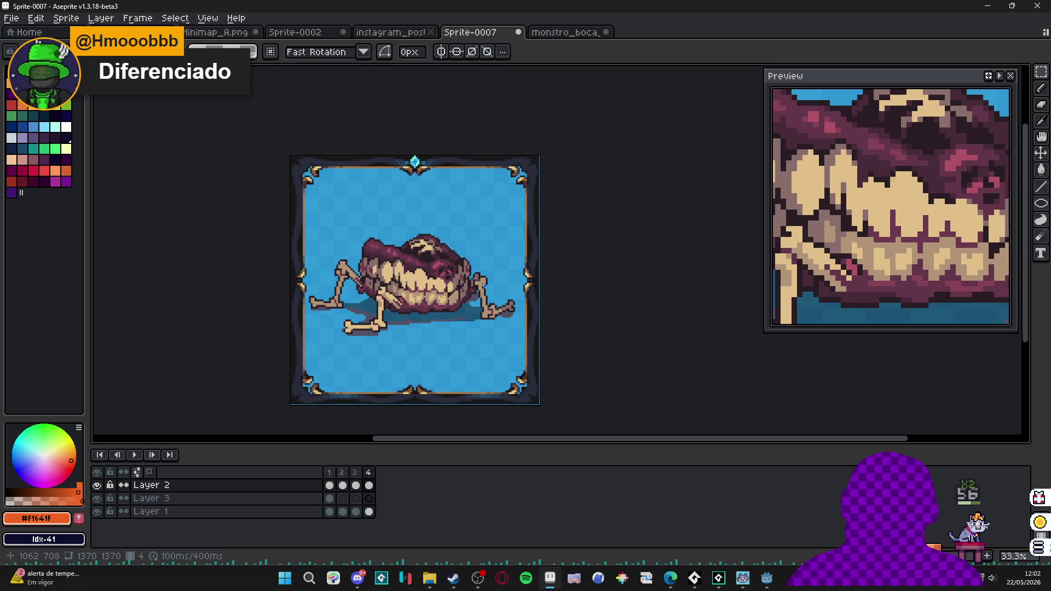
pyautogui.hotkey('ctrl', 'z')
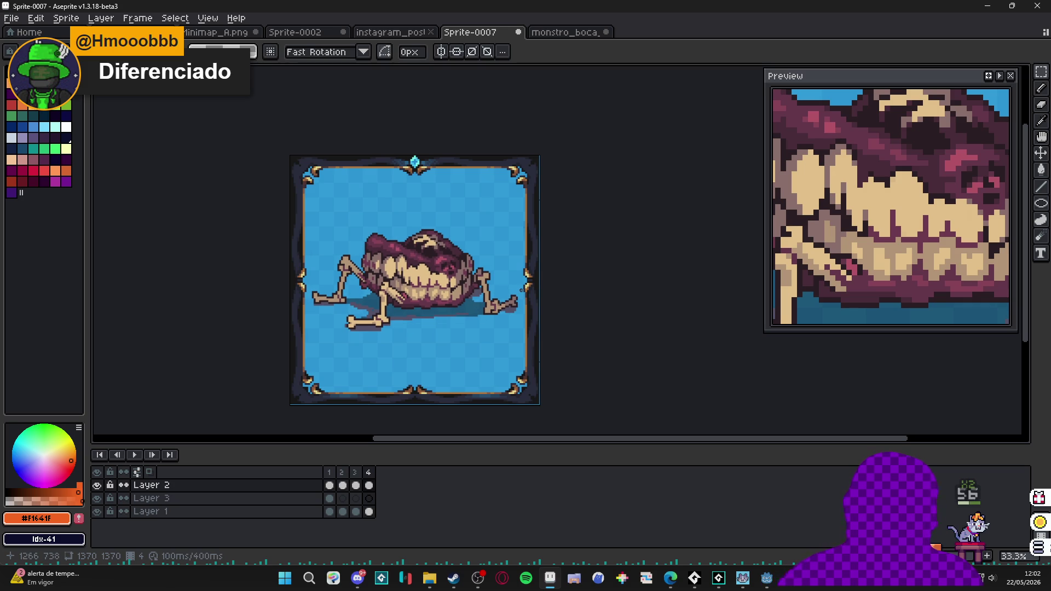
pyautogui.scroll(1, 486, 310)
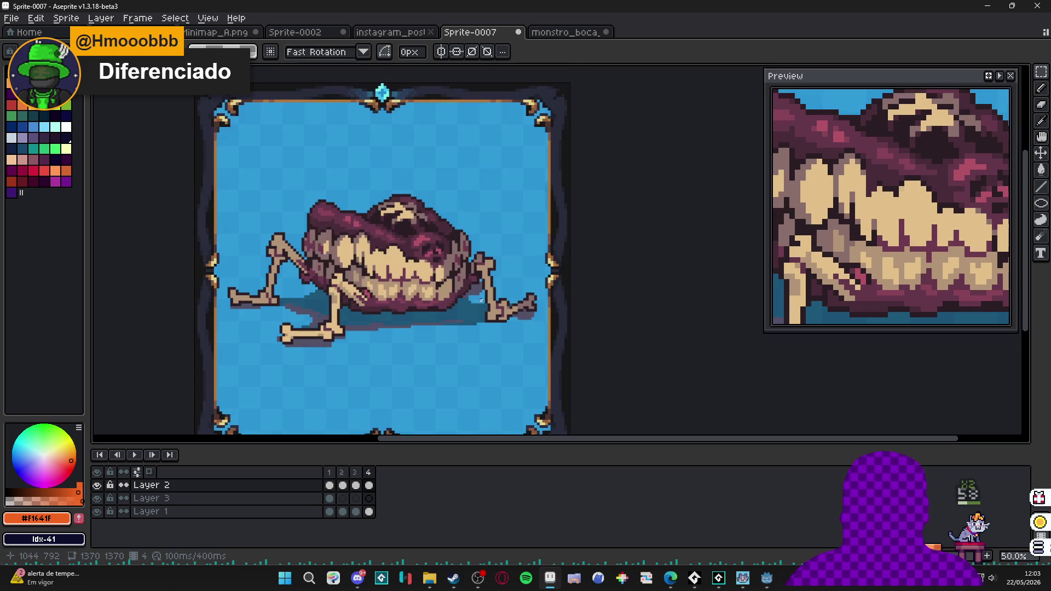
pyautogui.scroll(-1, 479, 300)
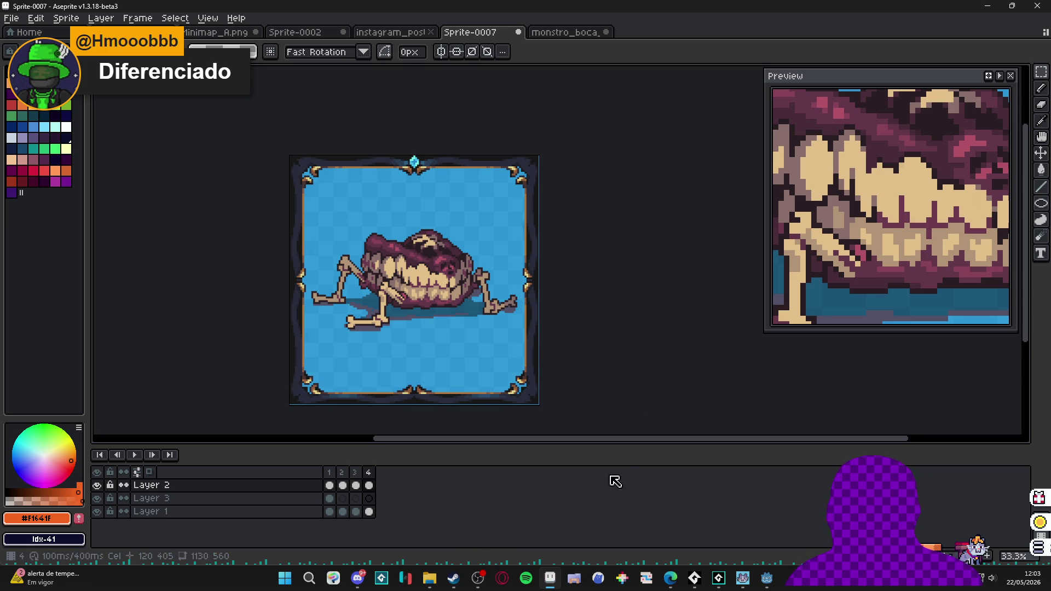
# Step through frames 1 to 4 to review every monster.
pyautogui.click(329, 485)
pyautogui.click(342, 485)
pyautogui.click(356, 482)
pyautogui.click(370, 483)
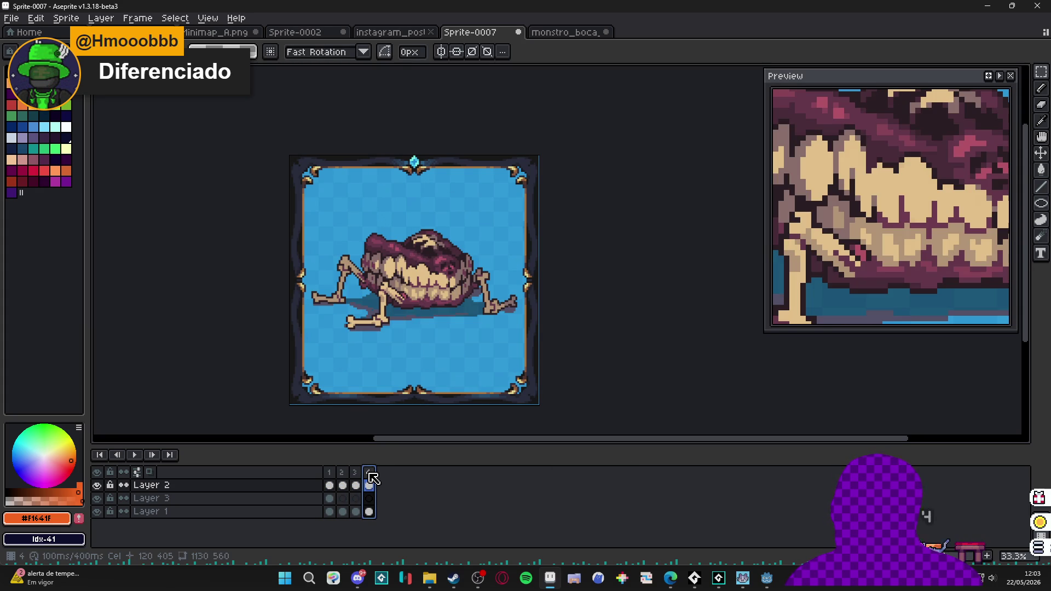